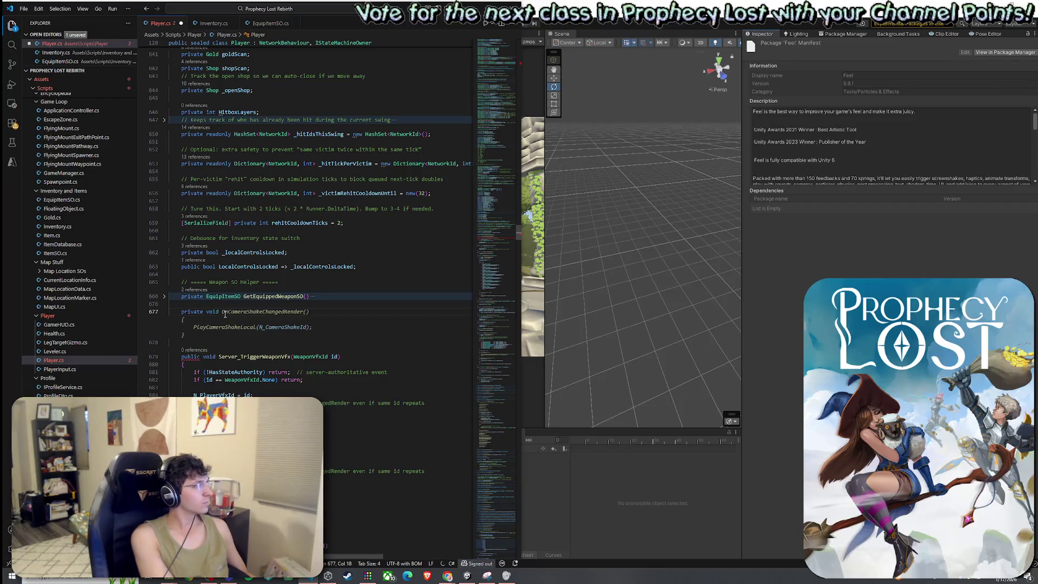
# Add Server_TriggerCameraShake from the Copilot suggestion and paste a copy of it below
pyautogui.write('igger')
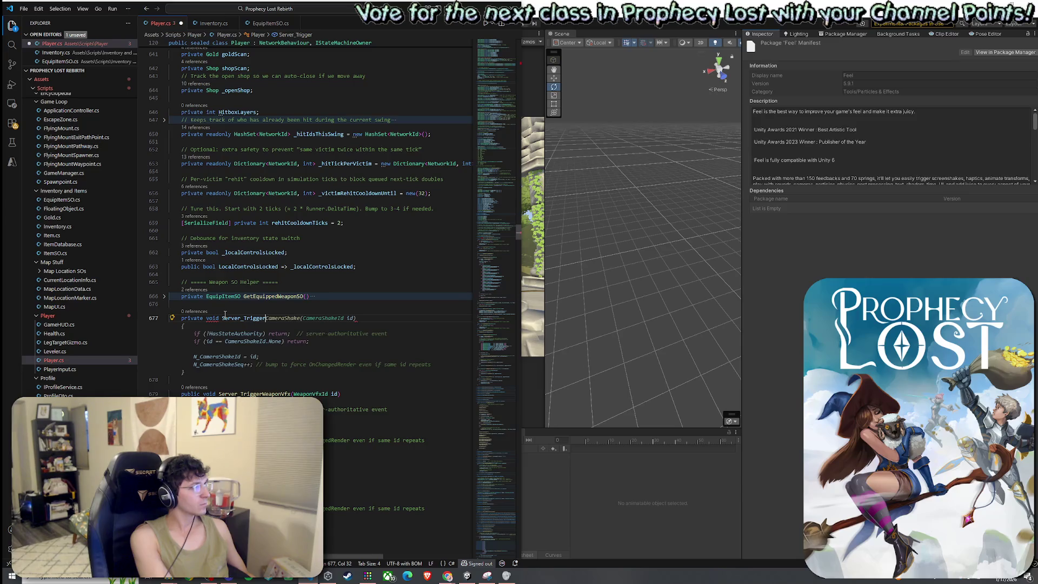
pyautogui.press('Tab')
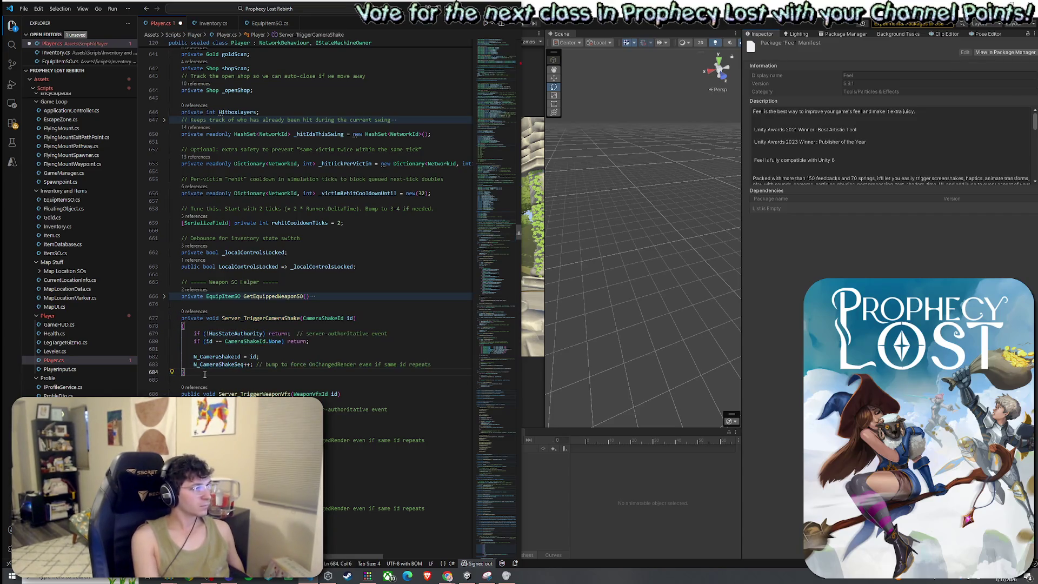
pyautogui.hotkey('ctrl', 'v')
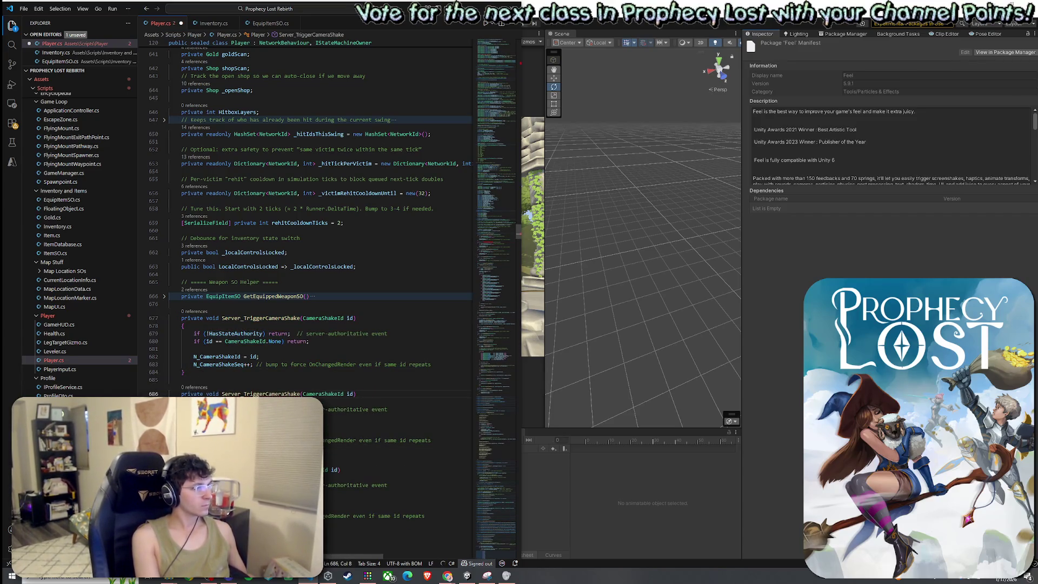
# Rename the copy to TriggerCameraShake and remove its HasStateAuthority check
pyautogui.moveTo(244, 394); pyautogui.dragTo(222, 394)
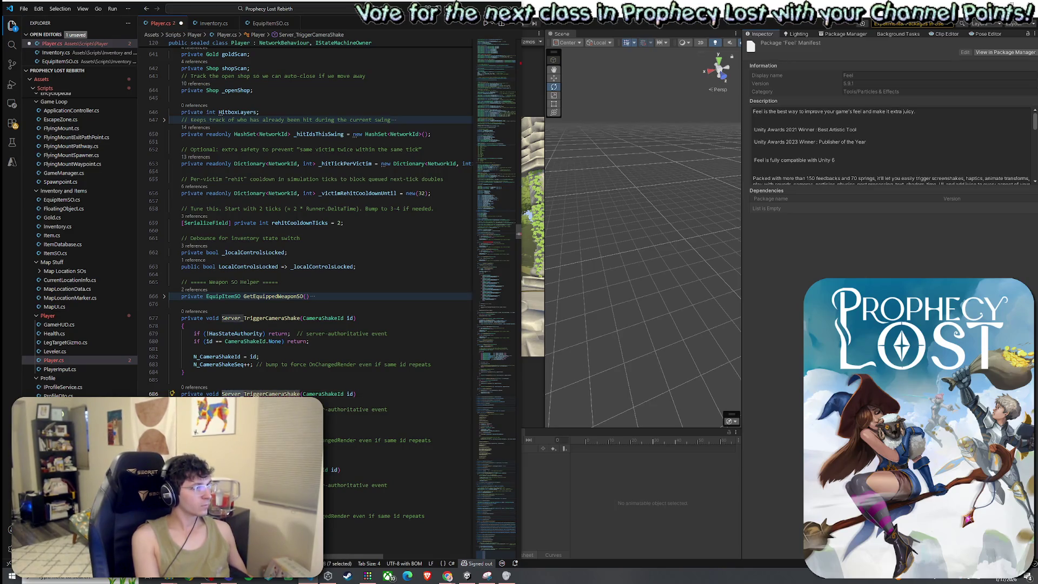
pyautogui.press('BackSpace')
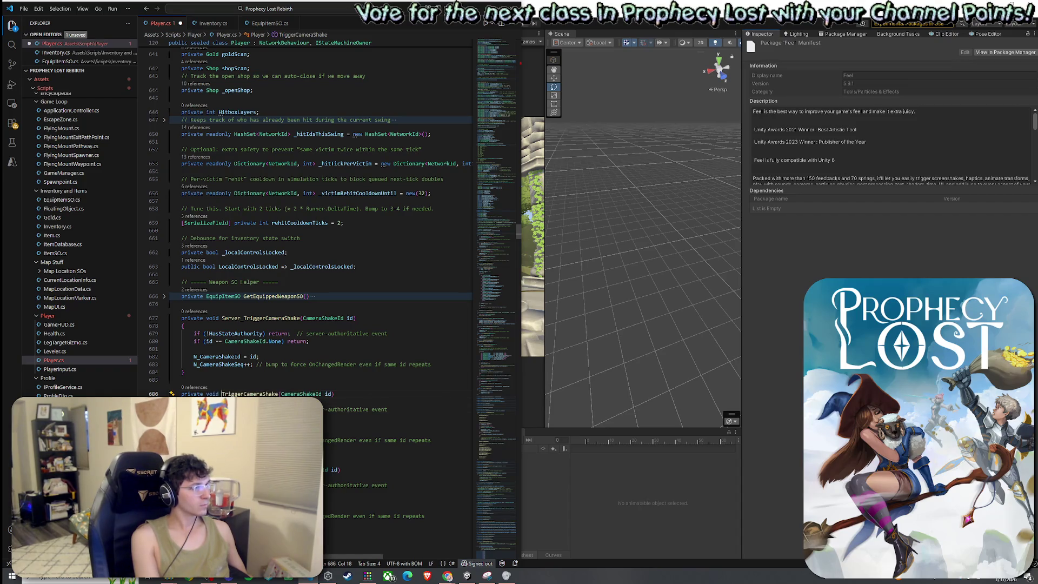
pyautogui.doubleClick(236, 334)
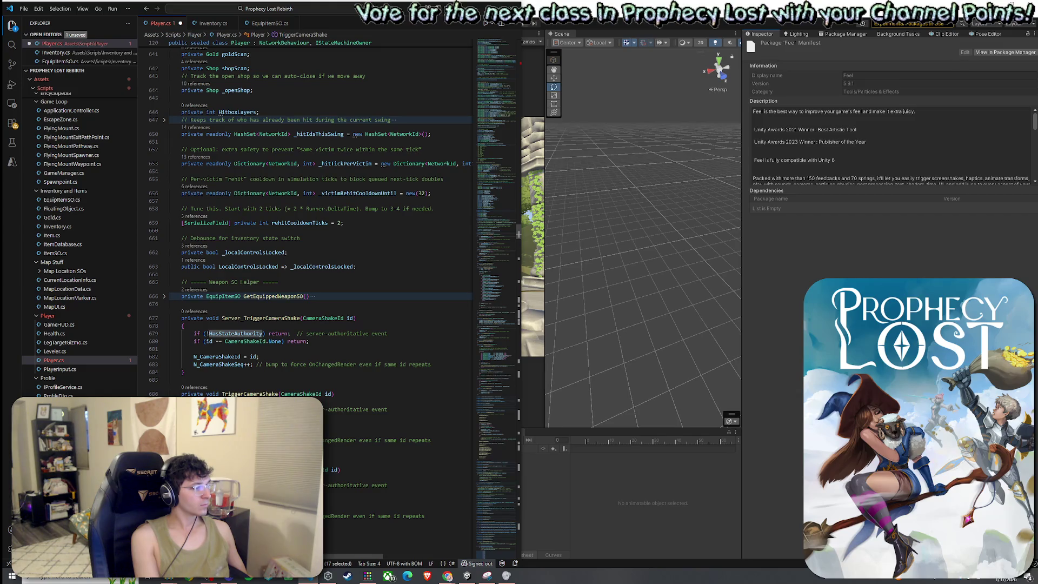
pyautogui.click(390, 409)
pyautogui.hotkey('shift', 'Up')
pyautogui.press('BackSpace')
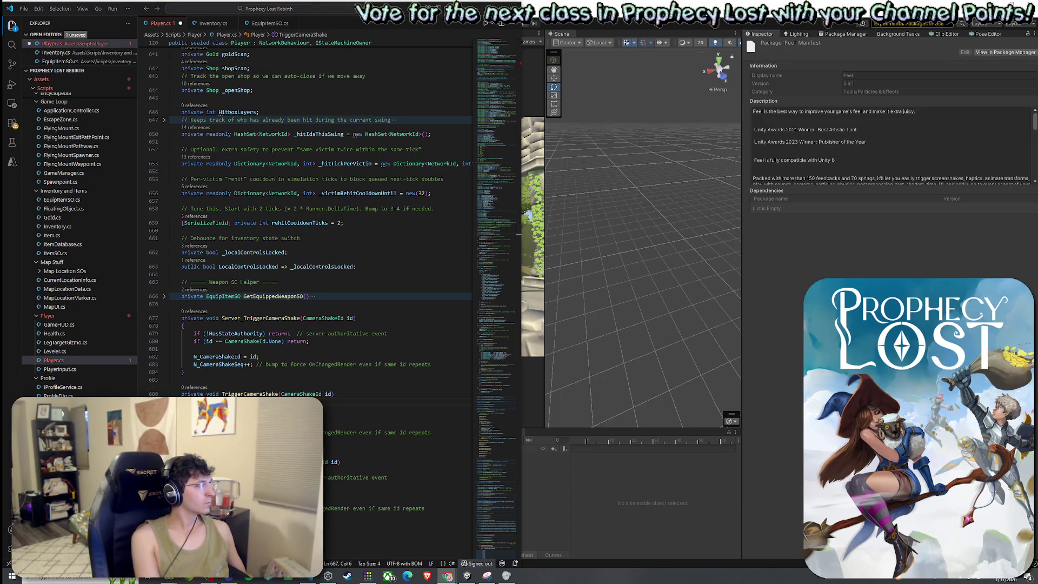
pyautogui.click(189, 438)
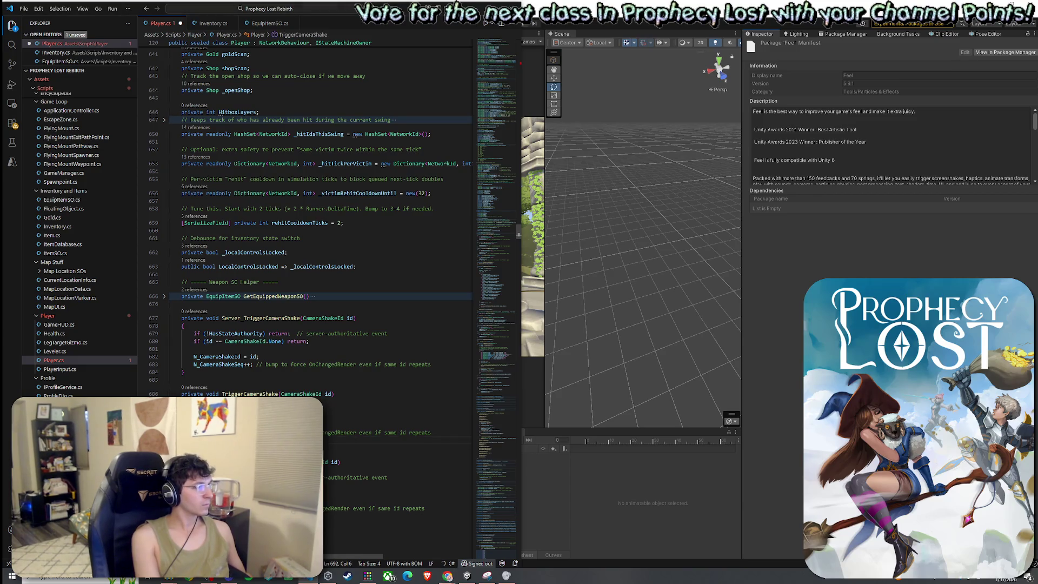
pyautogui.scroll(-6, 188, 438)
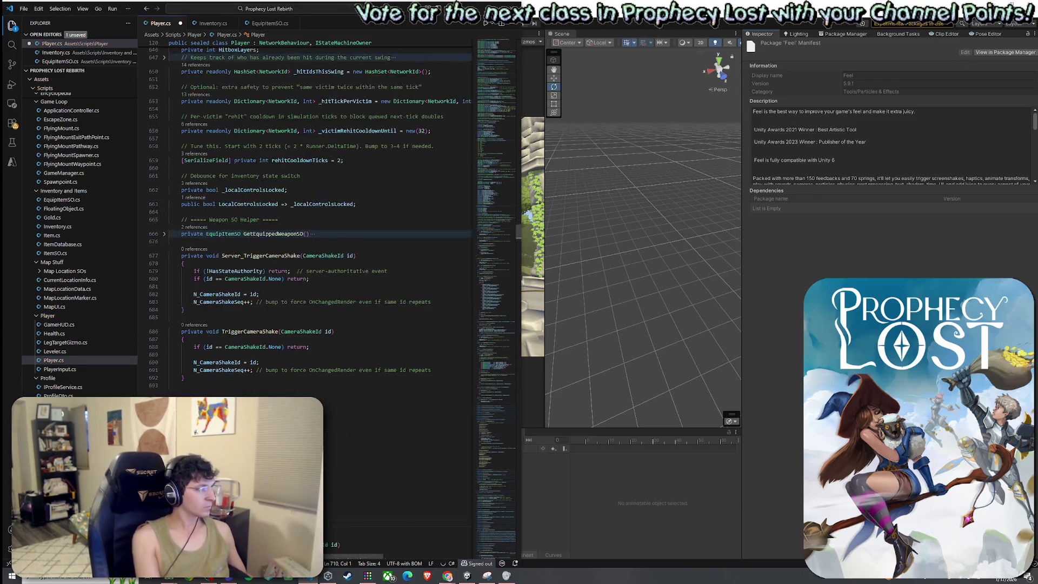
# Indent the misaligned switch block one level and save Player.cs
pyautogui.click(189, 438)
pyautogui.moveTo(169, 326); pyautogui.dragTo(227, 394)
pyautogui.press('Tab')
pyautogui.click(272, 318)
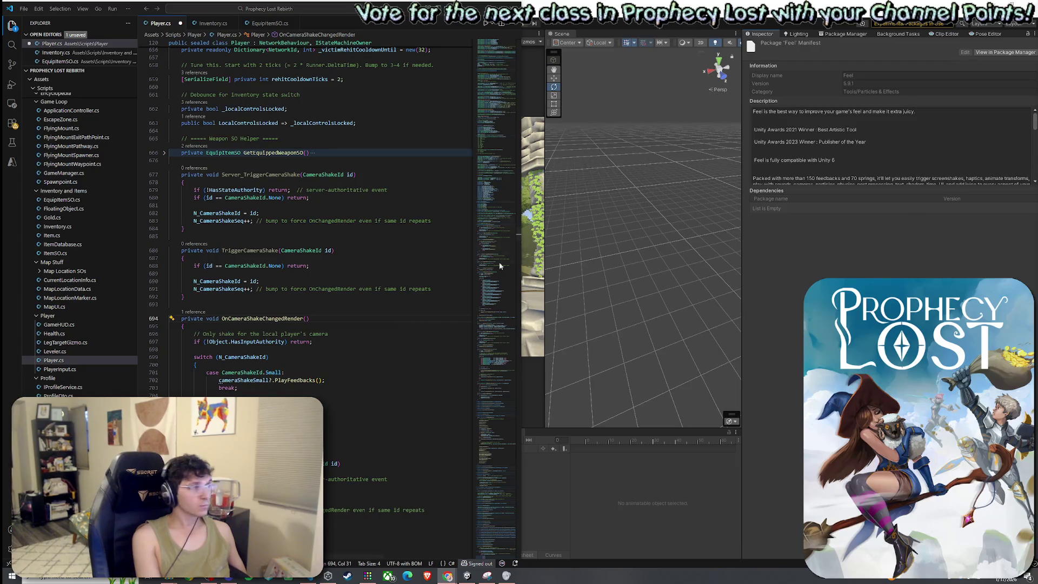
pyautogui.click(23, 9)
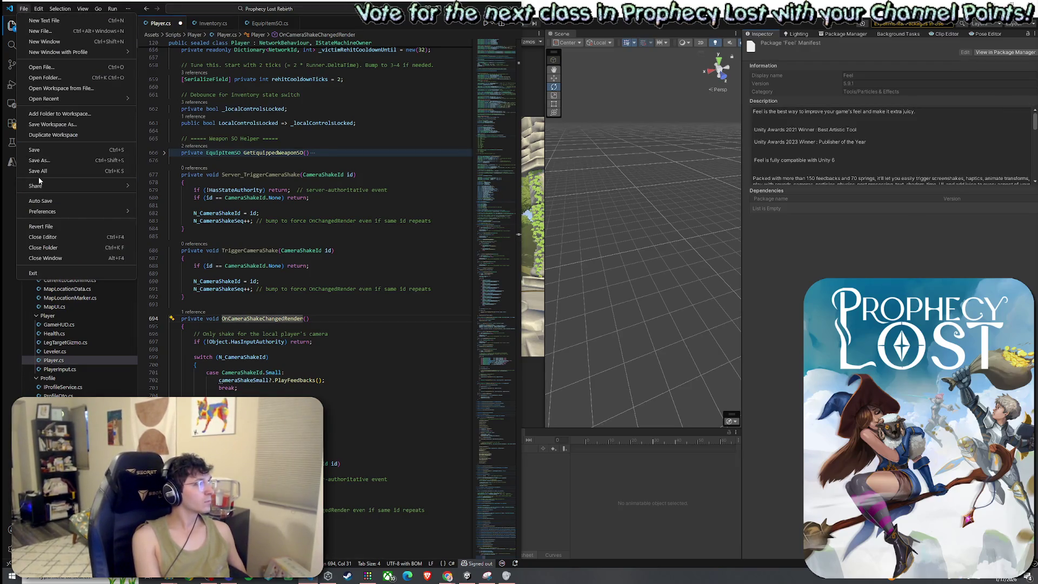
pyautogui.click(41, 151)
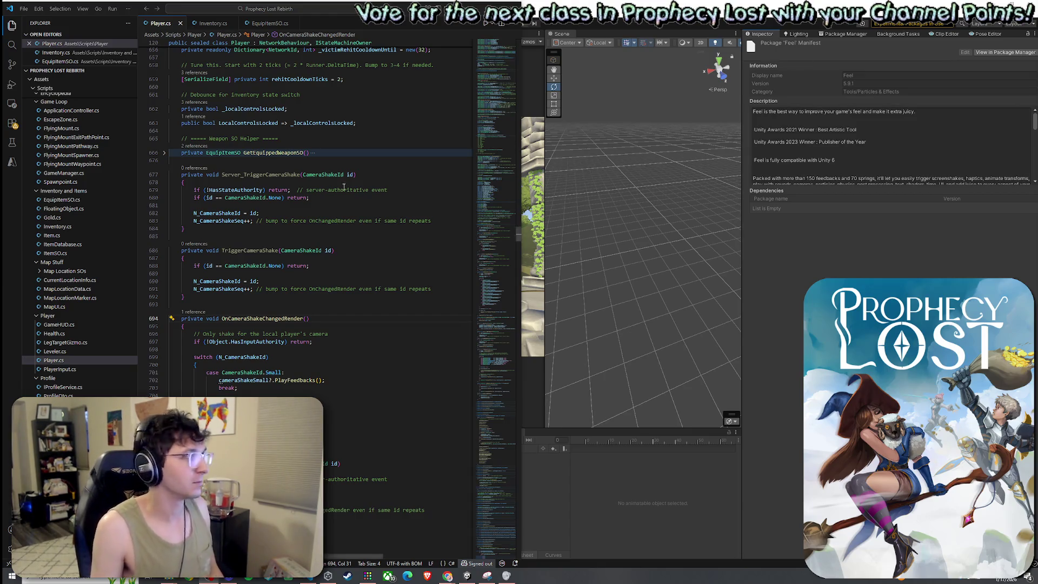
pyautogui.click(24, 9)
pyautogui.click(57, 151)
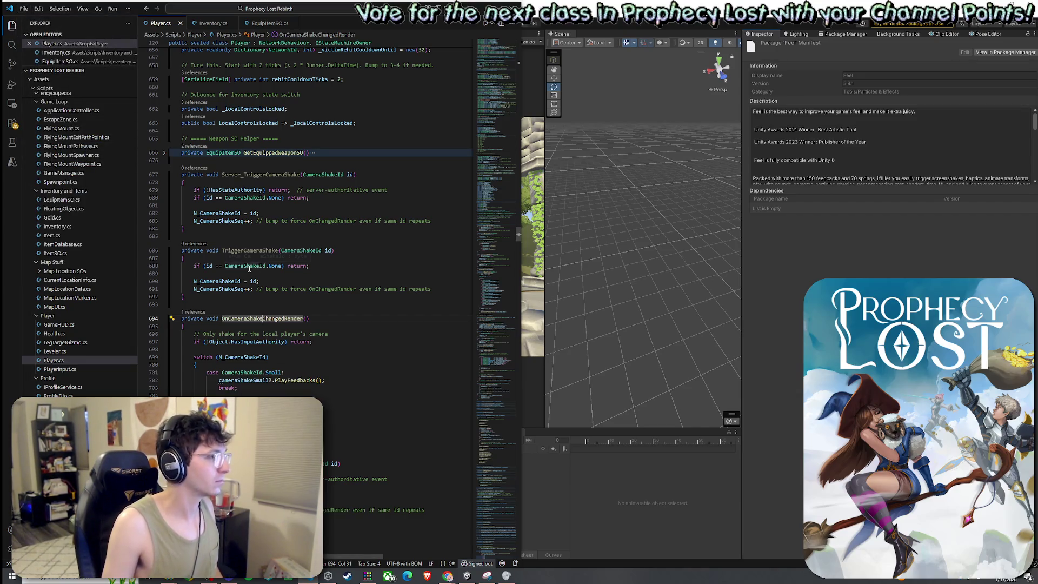
# Review OnCameraShakeChangedRender and the N_CameraShakeId uses, ending on the TriggerCameraShake name
pyautogui.click(271, 334)
pyautogui.click(316, 342)
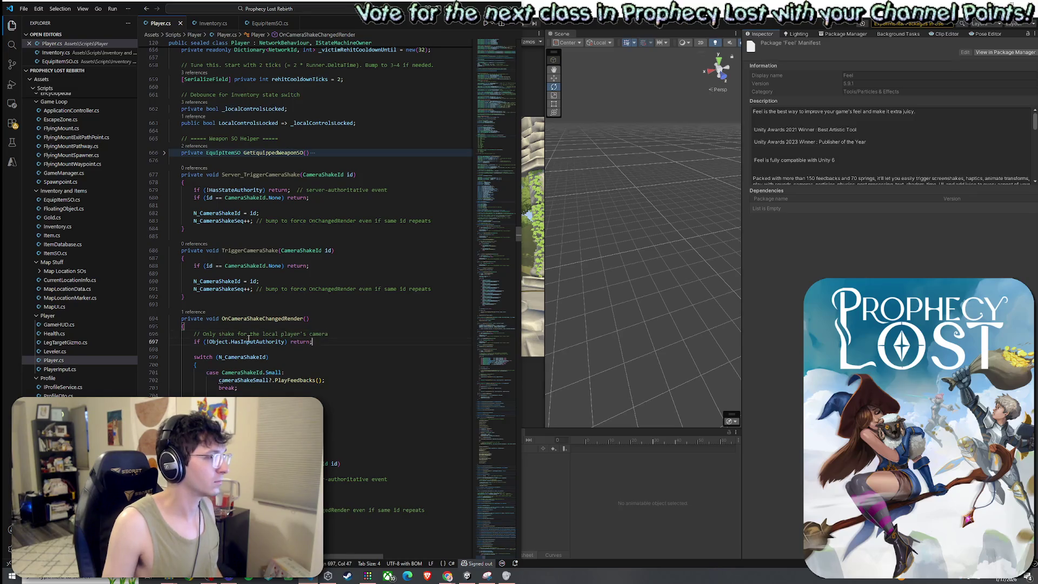
pyautogui.click(224, 356)
pyautogui.scroll(-1, 224, 357)
pyautogui.hotkey('alt', 'Tab')
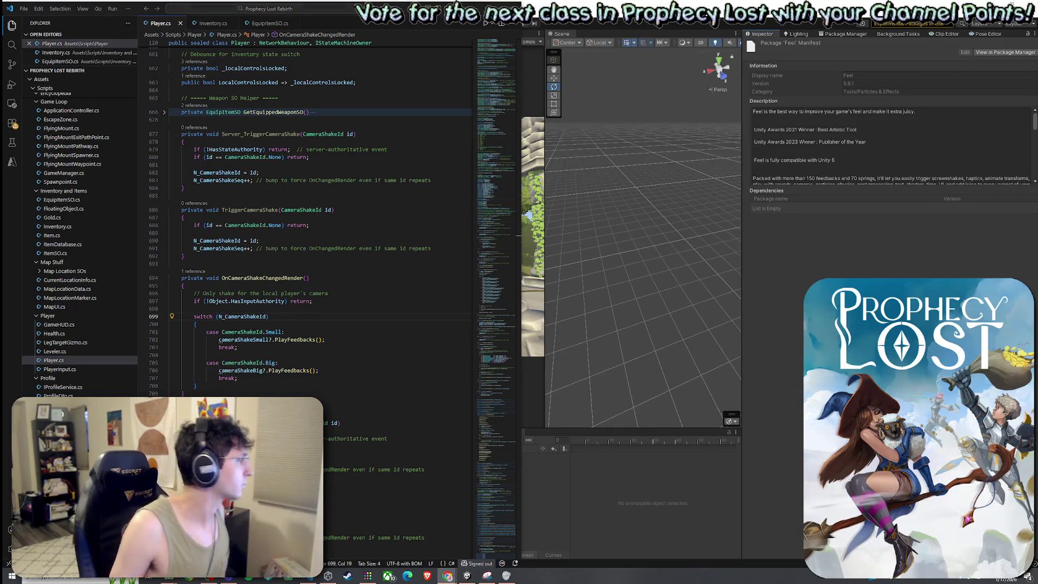
pyautogui.hotkey('alt', 'Tab')
pyautogui.click(265, 280)
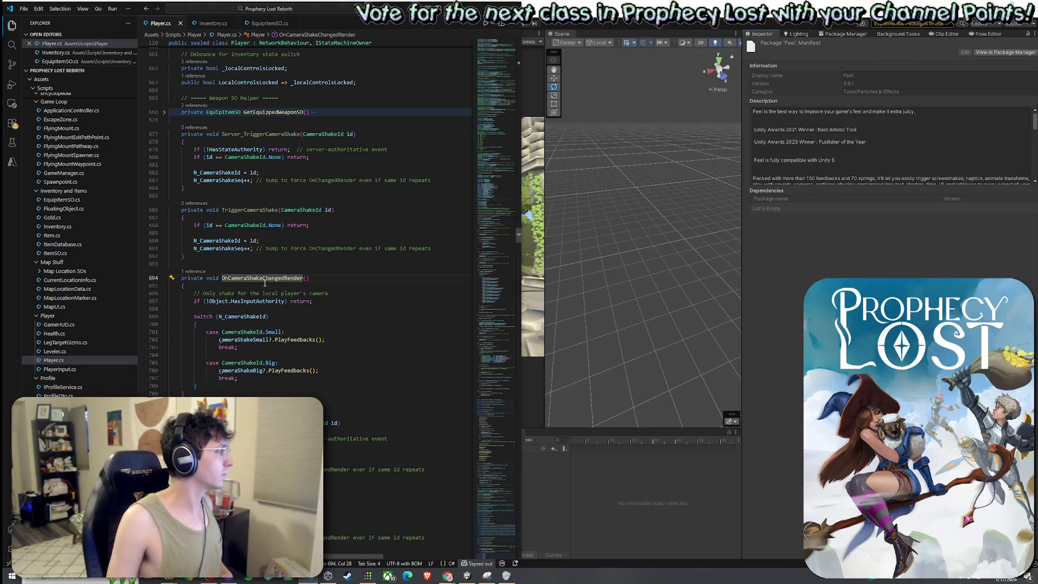
pyautogui.scroll(3, 331, 294)
pyautogui.doubleClick(245, 352)
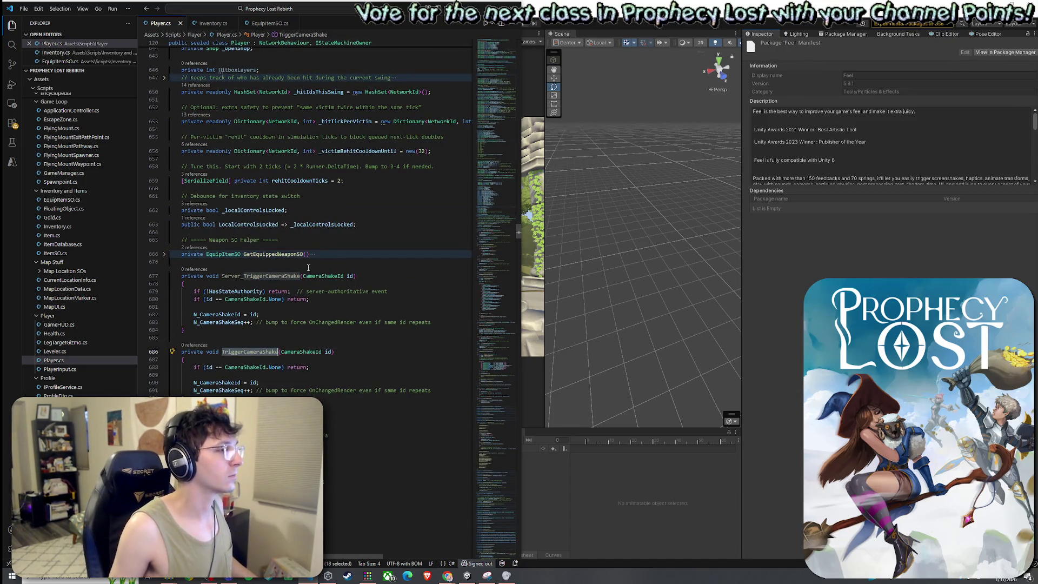
# Search the file for TriggerWeaponSfx and step to the combo-stage attack calls
pyautogui.hotkey('ctrl', 'f')
pyautogui.write('TriggerCameraShake')
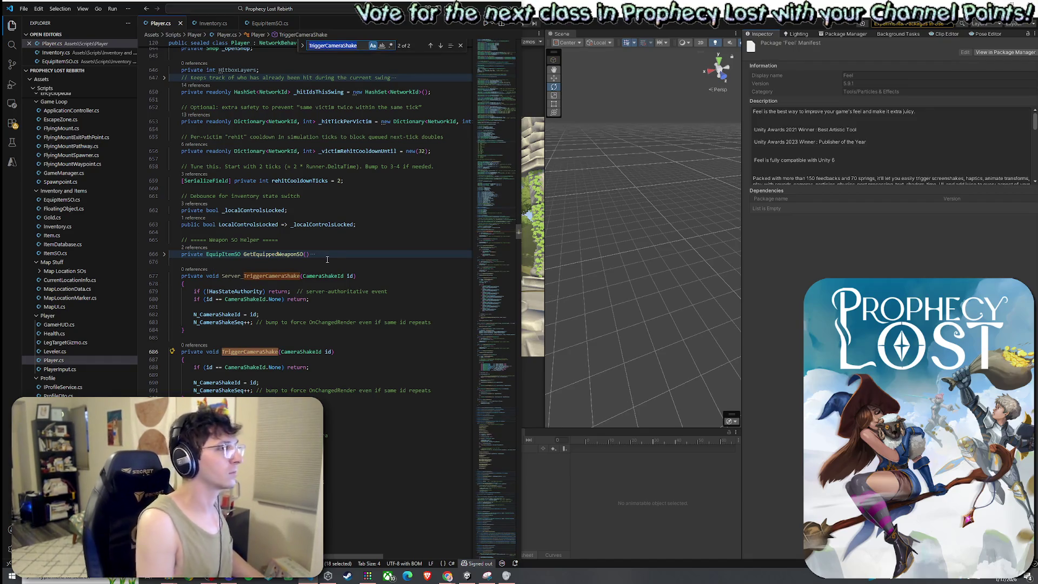
pyautogui.press('Return')
pyautogui.write('igger')
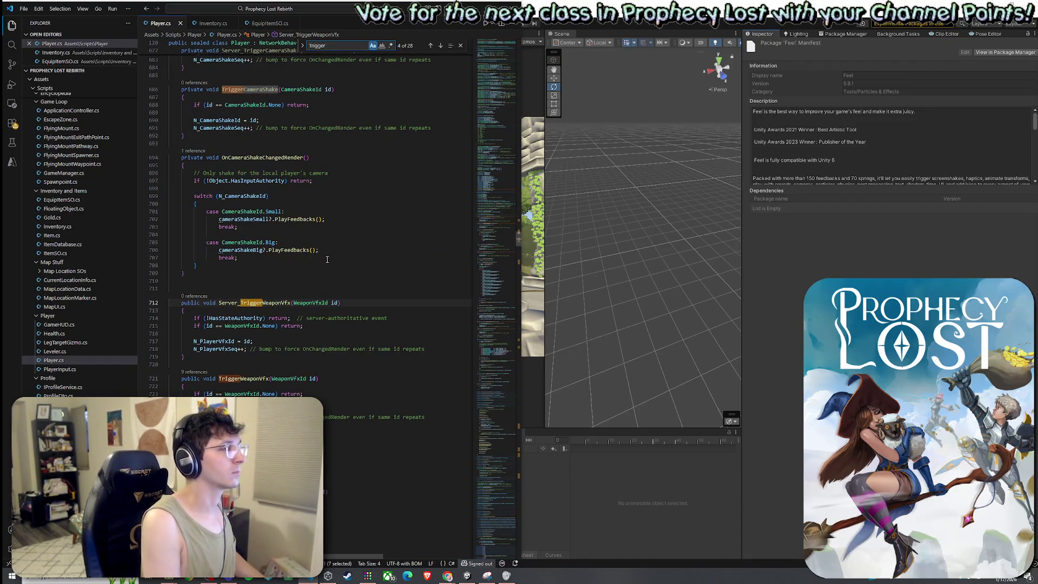
pyautogui.write('WeaponSfx')
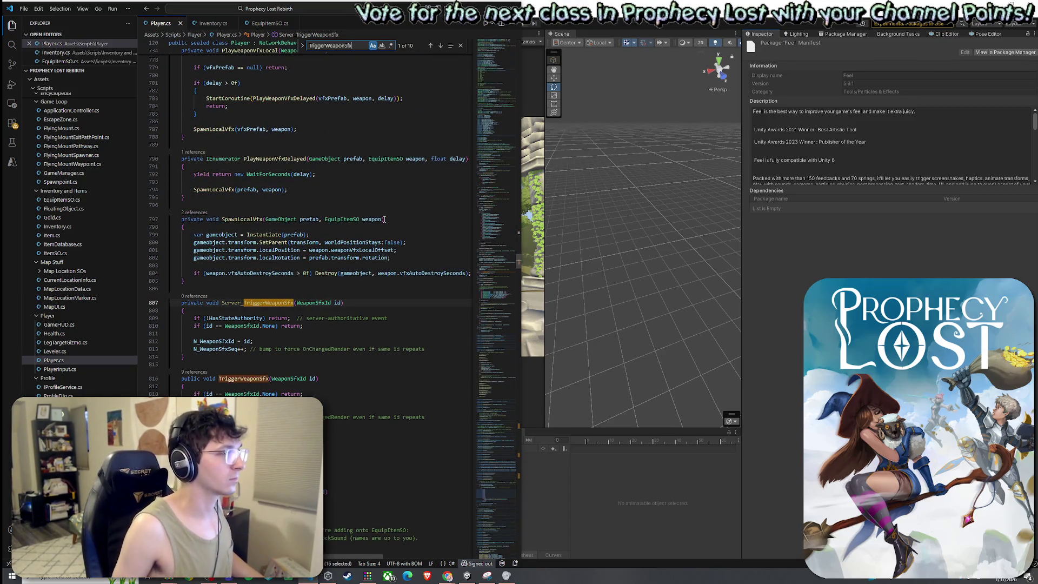
pyautogui.click(441, 46)
pyautogui.click(441, 46)
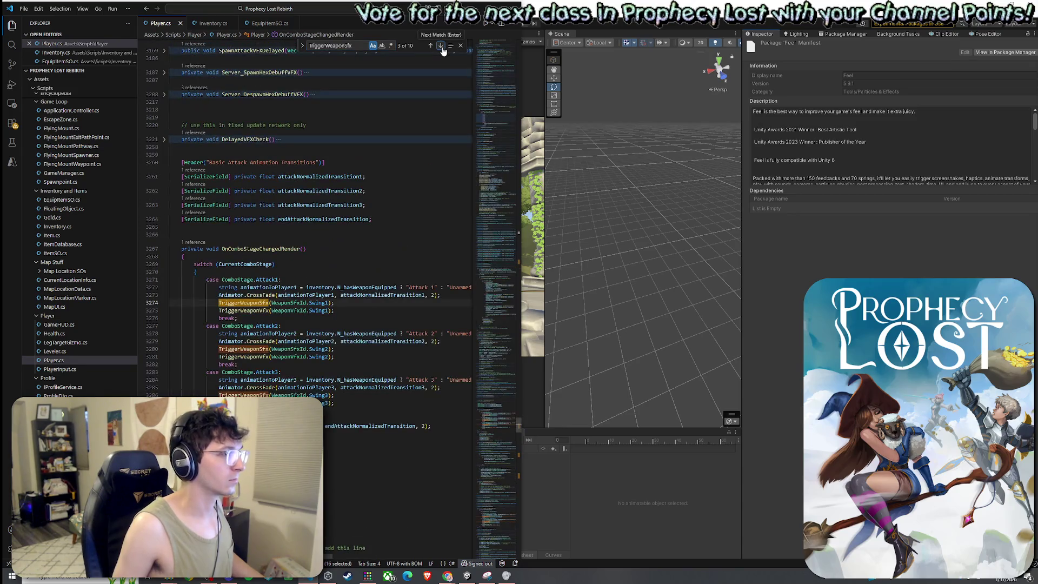
# Add TriggerCameraShake(CameraShakeId.Small) after the Attack1 weapon effects and copy that line
pyautogui.click(354, 307)
pyautogui.press('Return')
pyautogui.write('TriggerCameraShake')
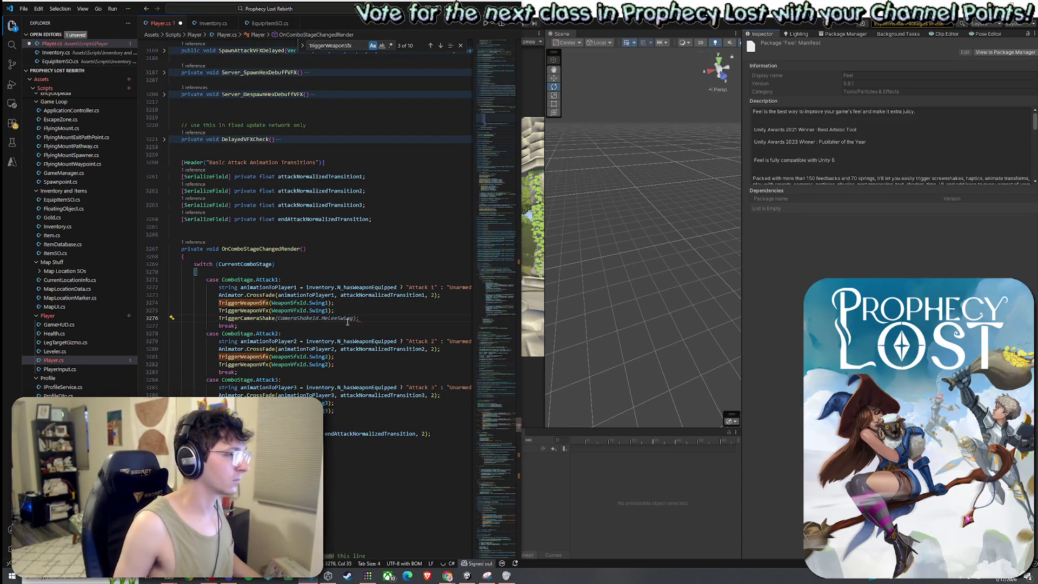
pyautogui.press('Tab')
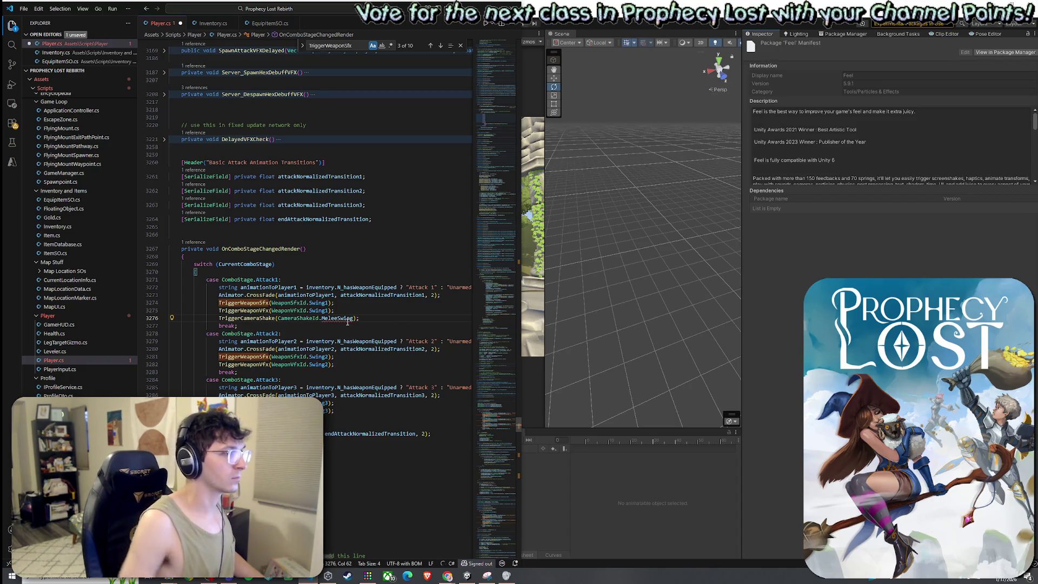
pyautogui.doubleClick(345, 319)
pyautogui.write('Small')
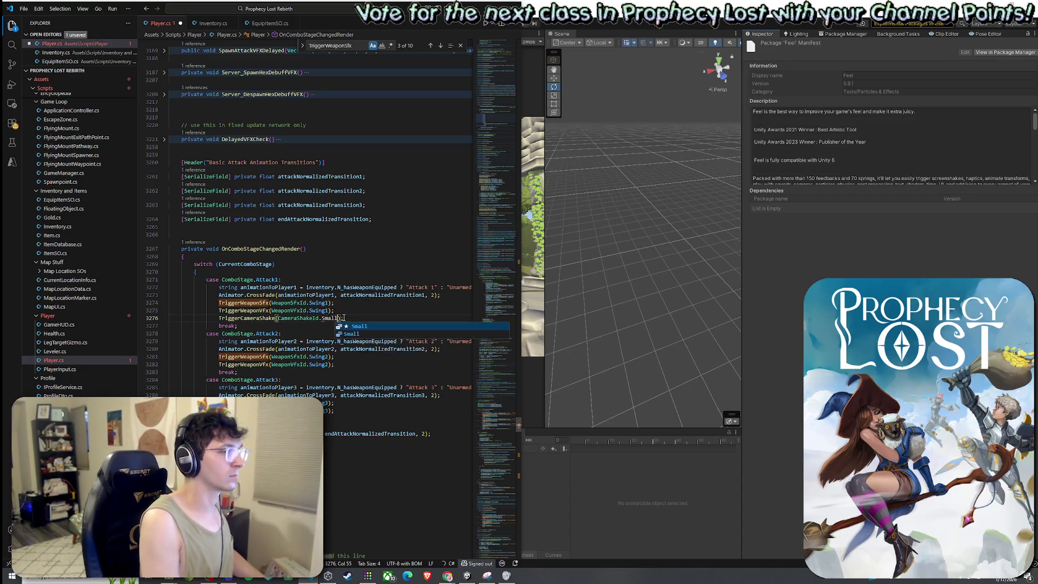
pyautogui.moveTo(345, 318); pyautogui.dragTo(218, 318)
pyautogui.hotkey('ctrl', 'c')
# Paste the Small camera shake call after the Attack2 and Attack3 weapon effects
pyautogui.click(356, 366)
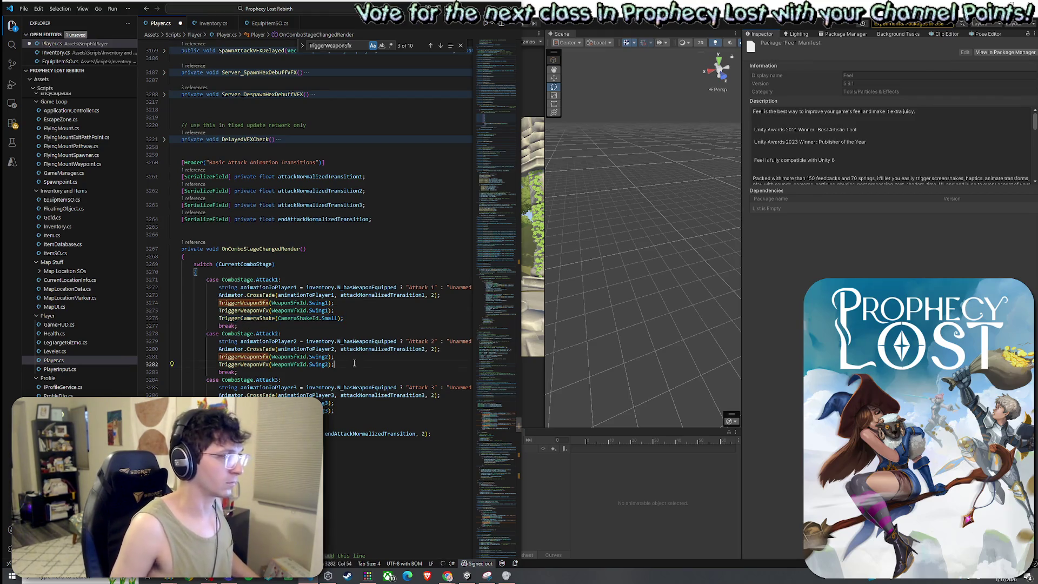
pyautogui.press('Return')
pyautogui.hotkey('ctrl', 'v')
pyautogui.click(343, 420)
pyautogui.press('Return')
pyautogui.hotkey('ctrl', 'v')
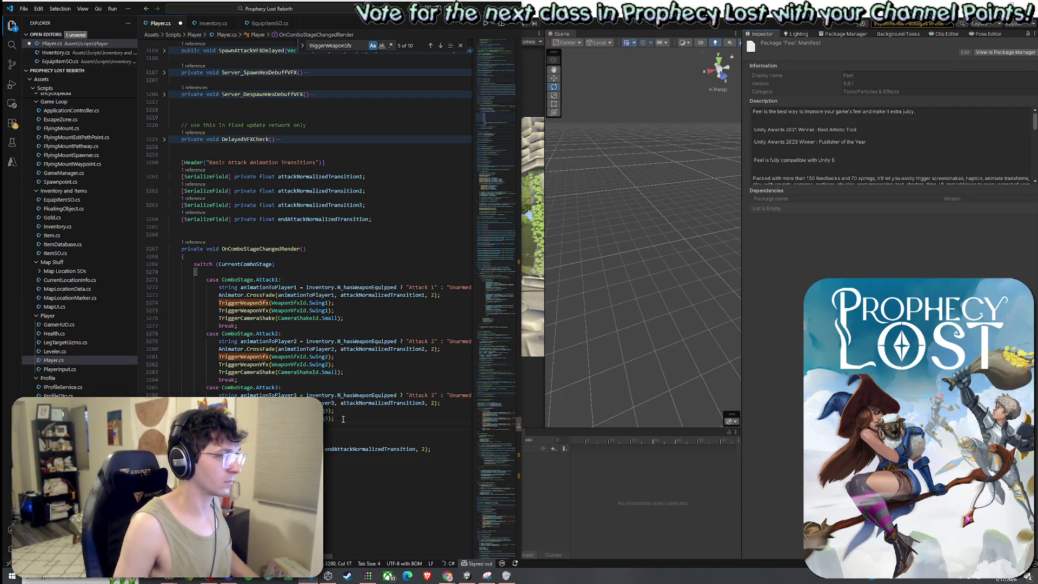
pyautogui.click(352, 365)
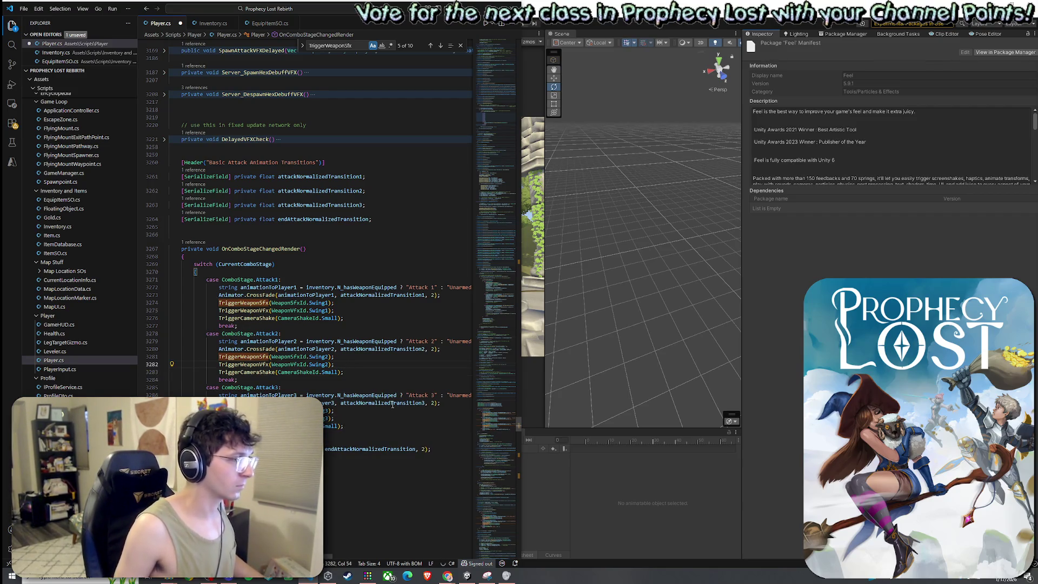
pyautogui.scroll(-2, 445, 206)
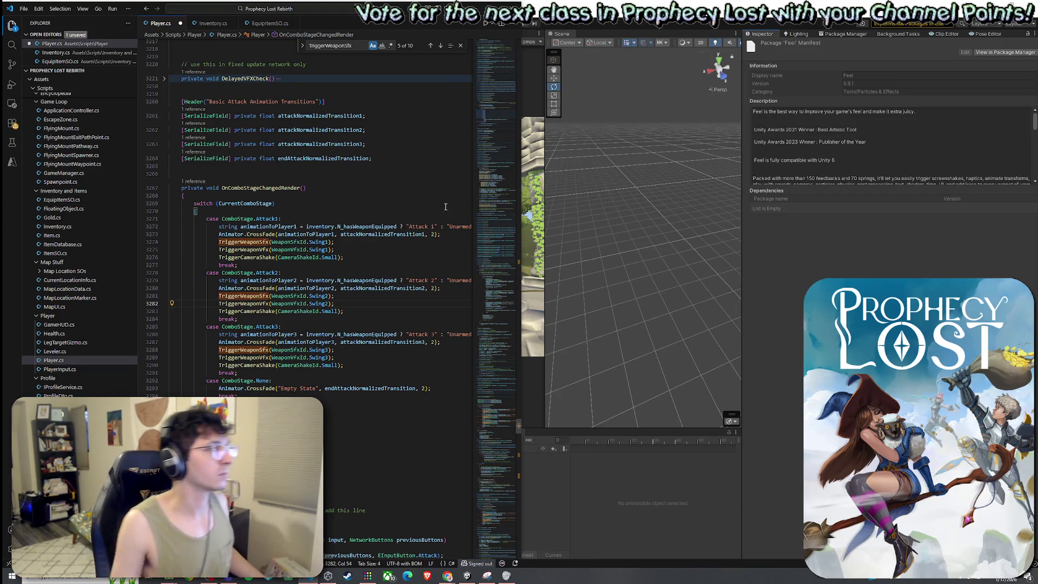
pyautogui.click(439, 48)
# Paste the Small camera shake call after the charging swing and ChargedSwing effects
pyautogui.click(439, 48)
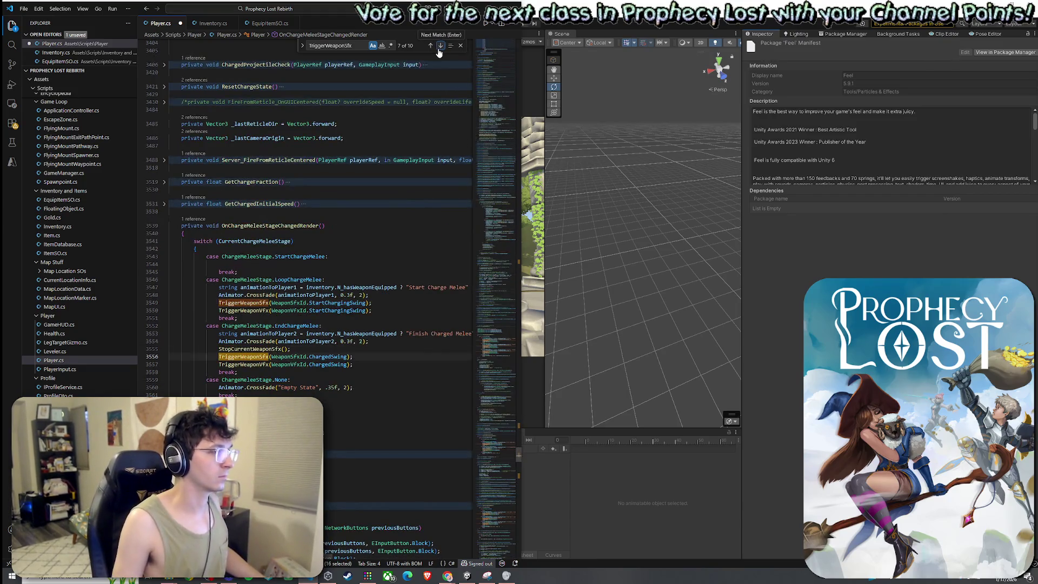
pyautogui.click(380, 306)
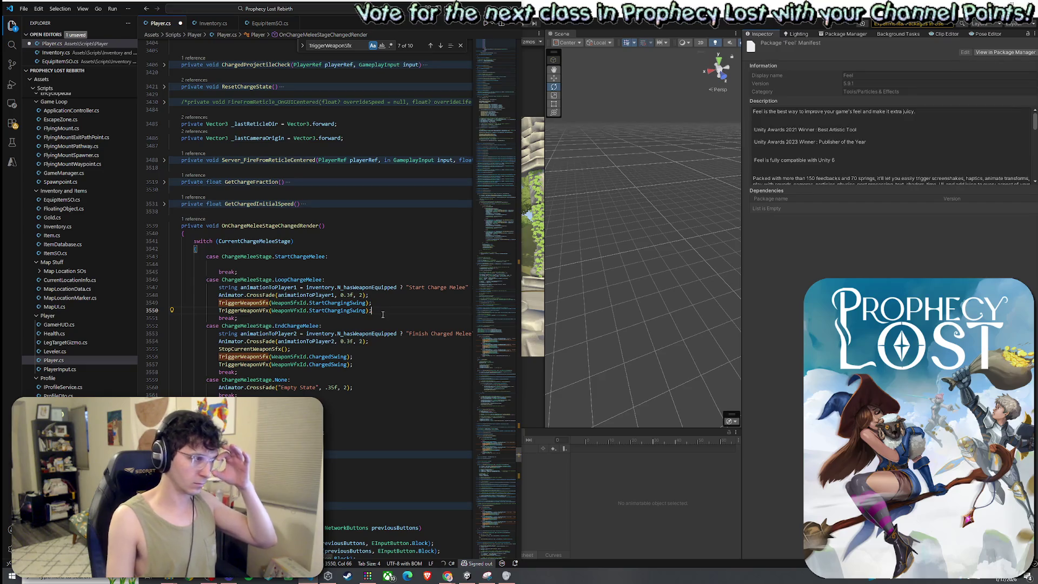
pyautogui.press('Return')
pyautogui.hotkey('ctrl', 'v')
pyautogui.click(365, 372)
pyautogui.press('Return')
pyautogui.hotkey('ctrl', 'v')
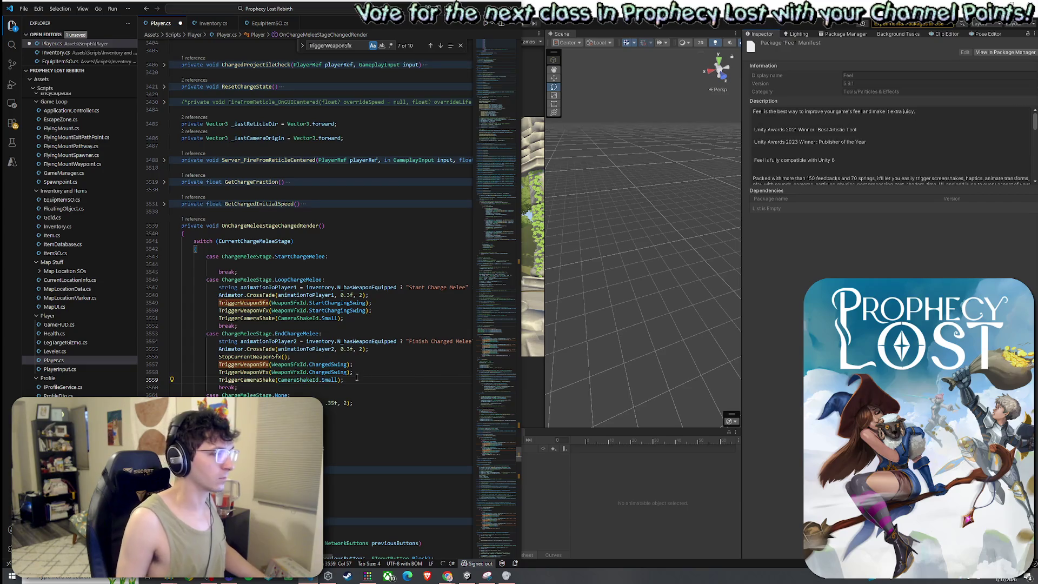
# Change the ChargedSwing shake to CameraShakeId.Big and save Player.cs
pyautogui.doubleClick(330, 380)
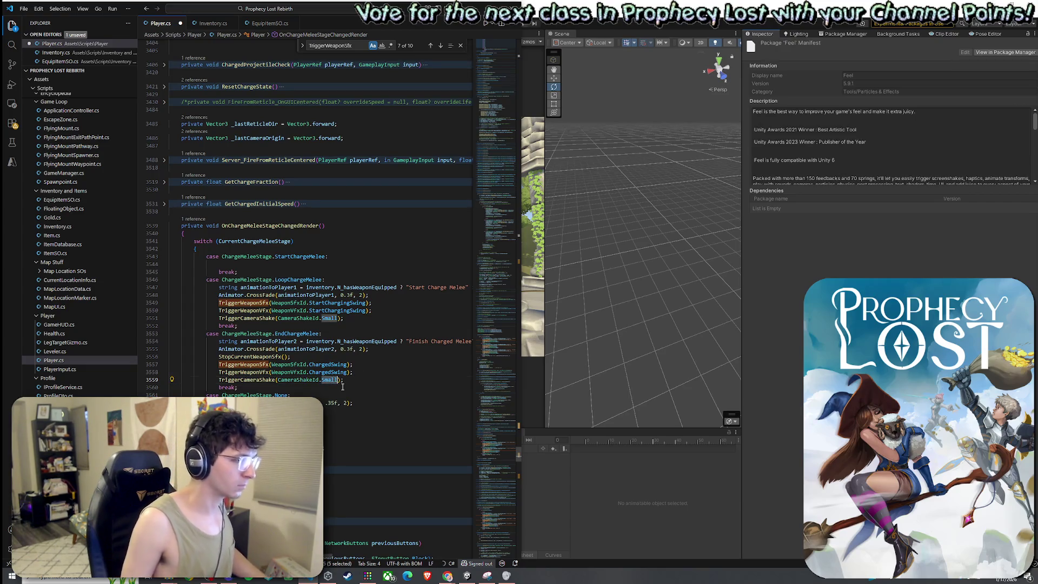
pyautogui.write('Large')
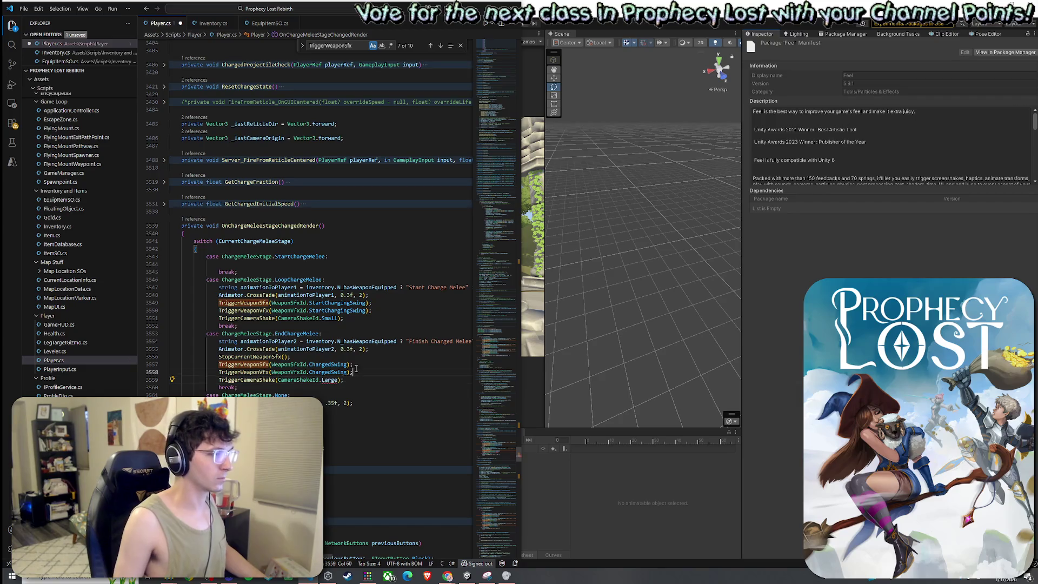
pyautogui.doubleClick(329, 379)
pyautogui.write('Big')
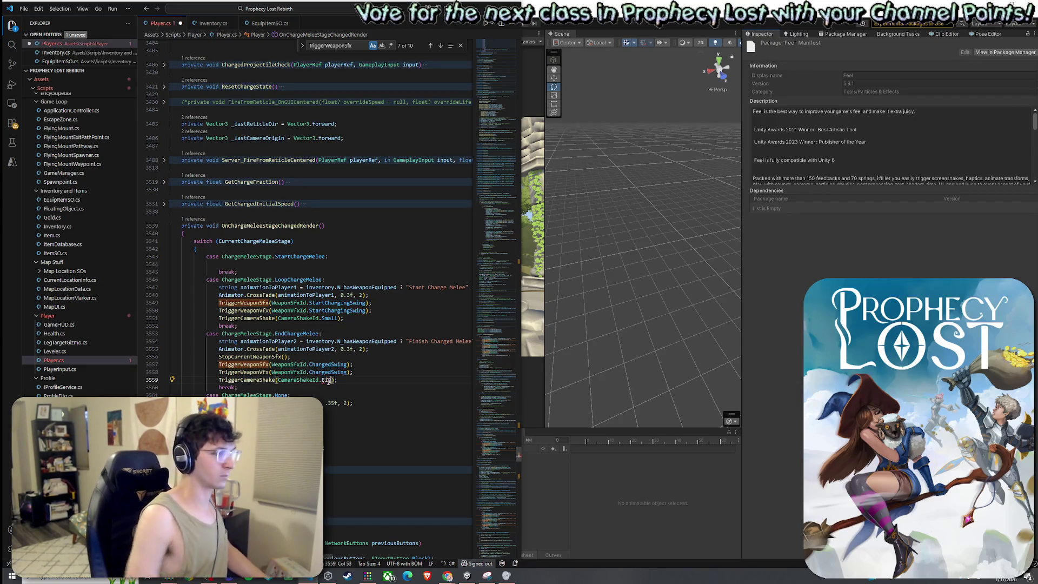
pyautogui.doubleClick(328, 371)
pyautogui.click(24, 8)
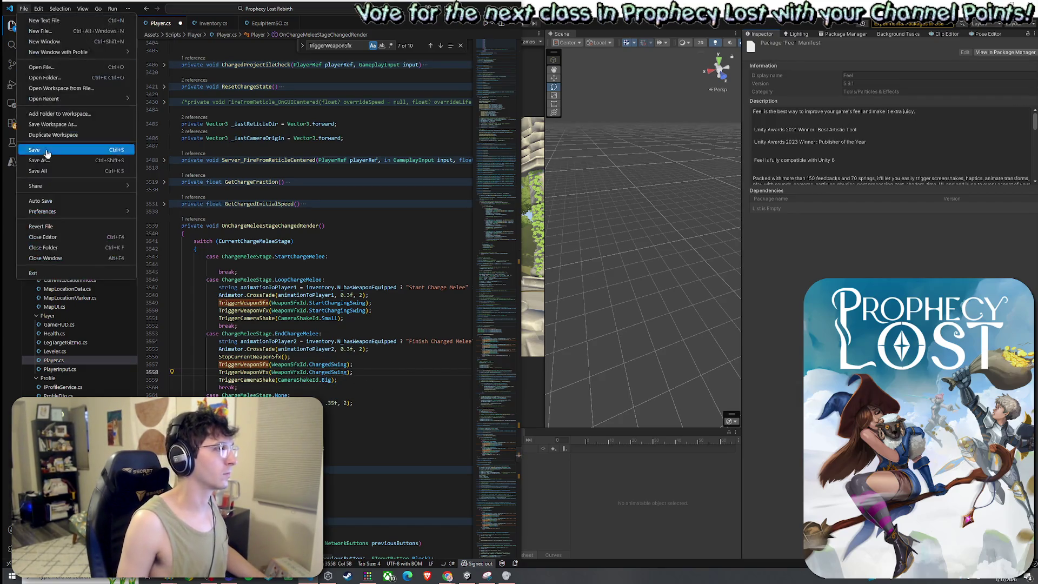
pyautogui.click(49, 150)
pyautogui.click(441, 46)
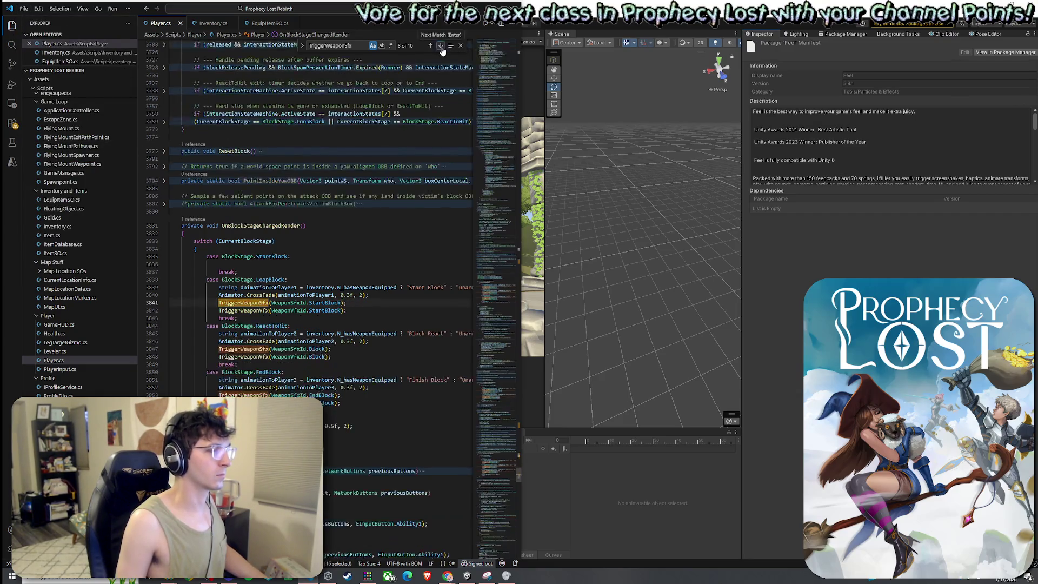
# Go to the weapon effect lines in OnBlockStageChangedRender
pyautogui.click(381, 311)
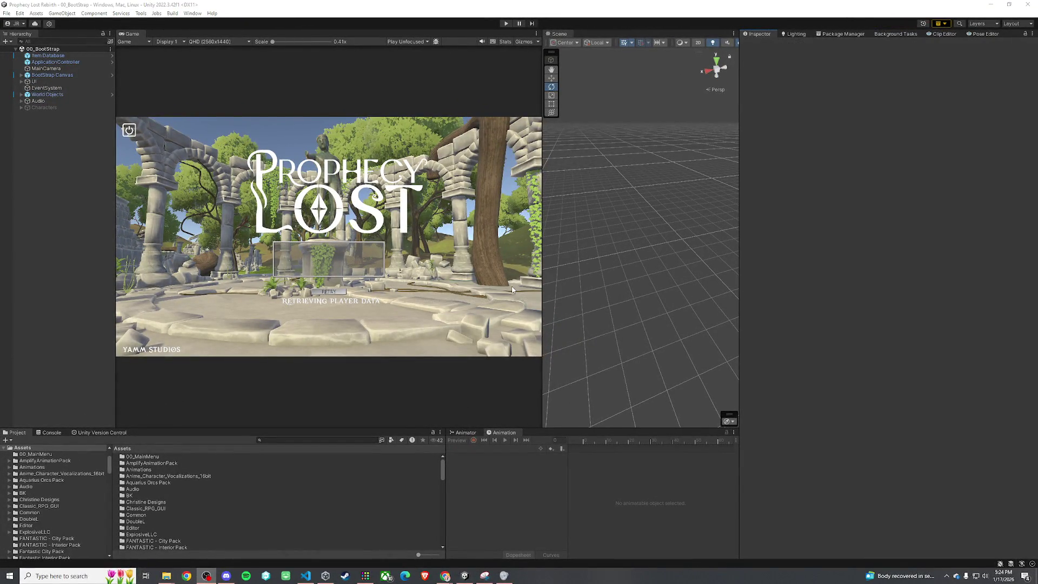
# Maximize the Game view with Shift+Space and enter Play mode
pyautogui.hotkey('shift', 'space')
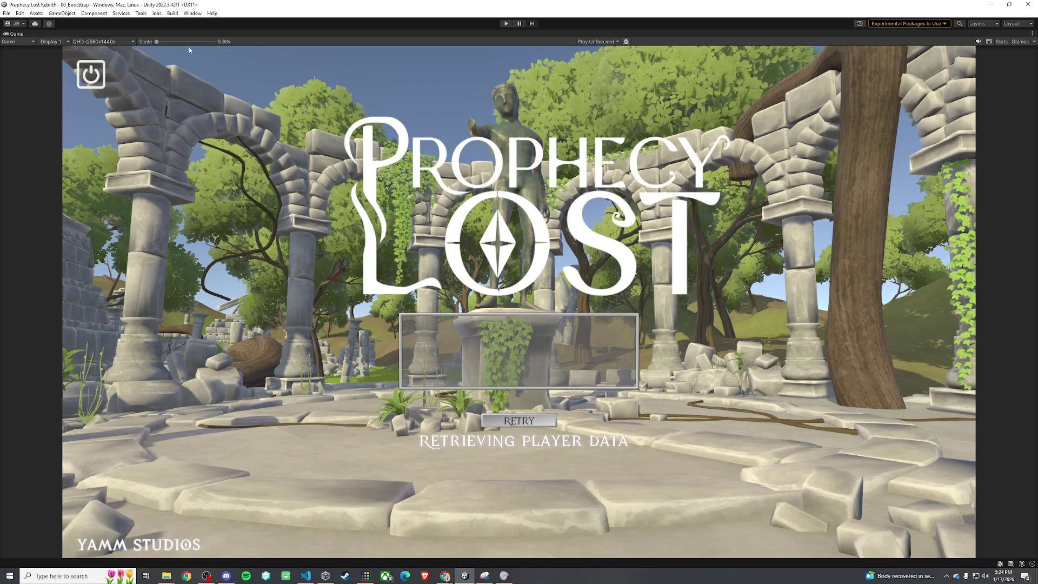
pyautogui.click(23, 14)
pyautogui.press('Escape')
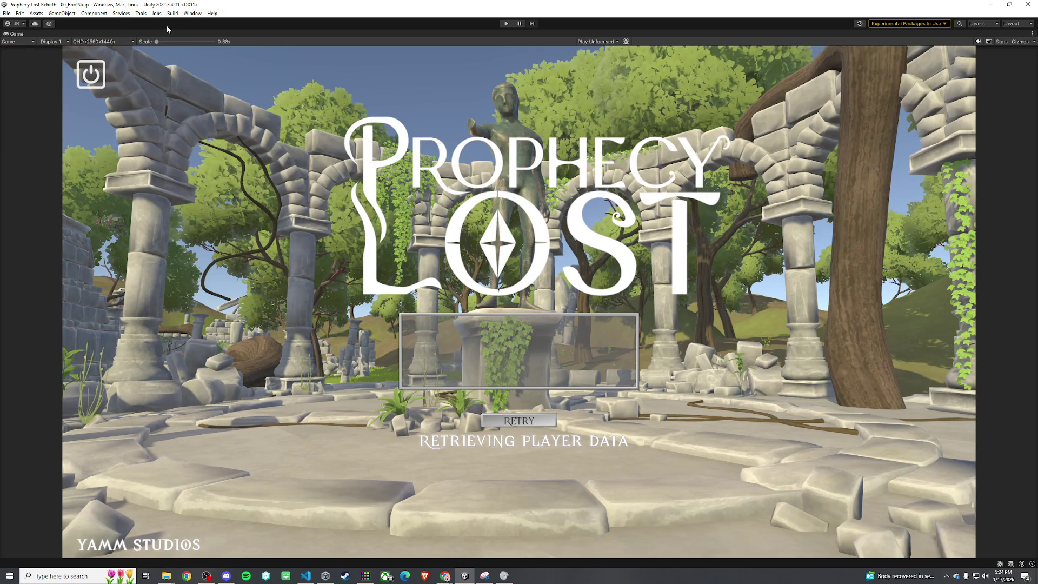
pyautogui.click(507, 23)
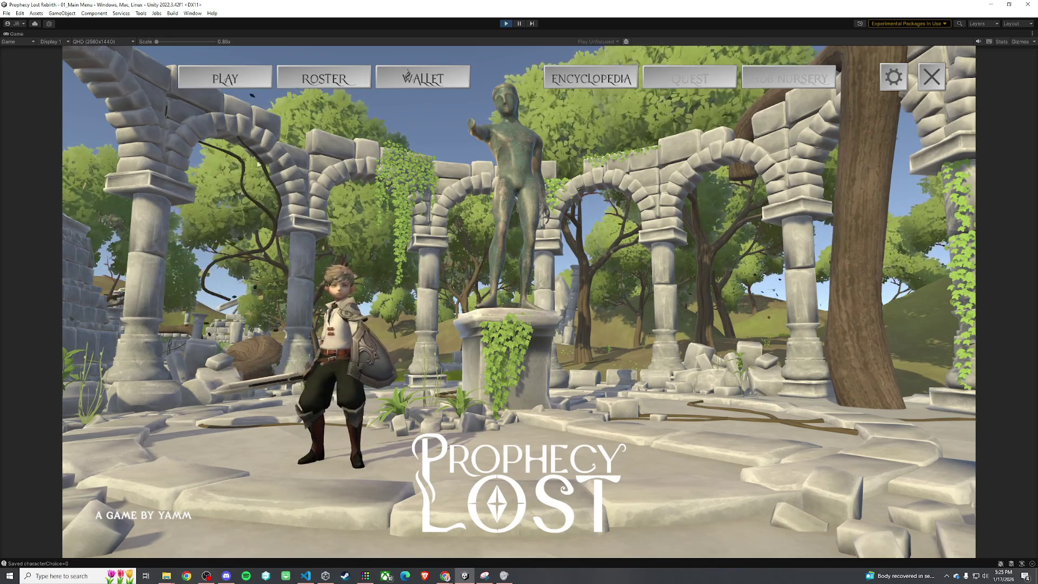
# Open the class roster and preview the Witch, Warrior and Ranger classes
pyautogui.click(324, 79)
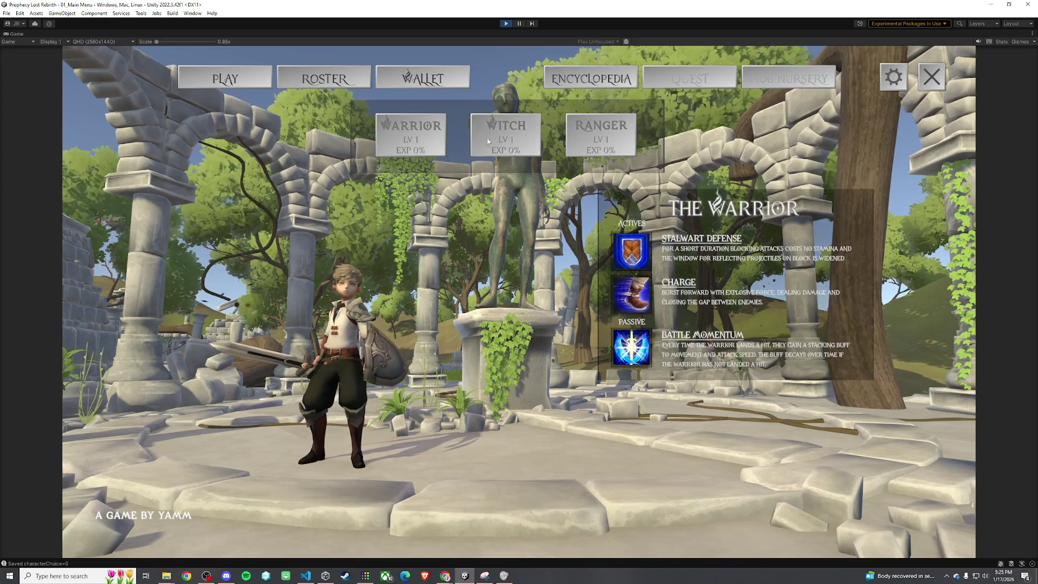
pyautogui.click(488, 141)
pyautogui.click(432, 129)
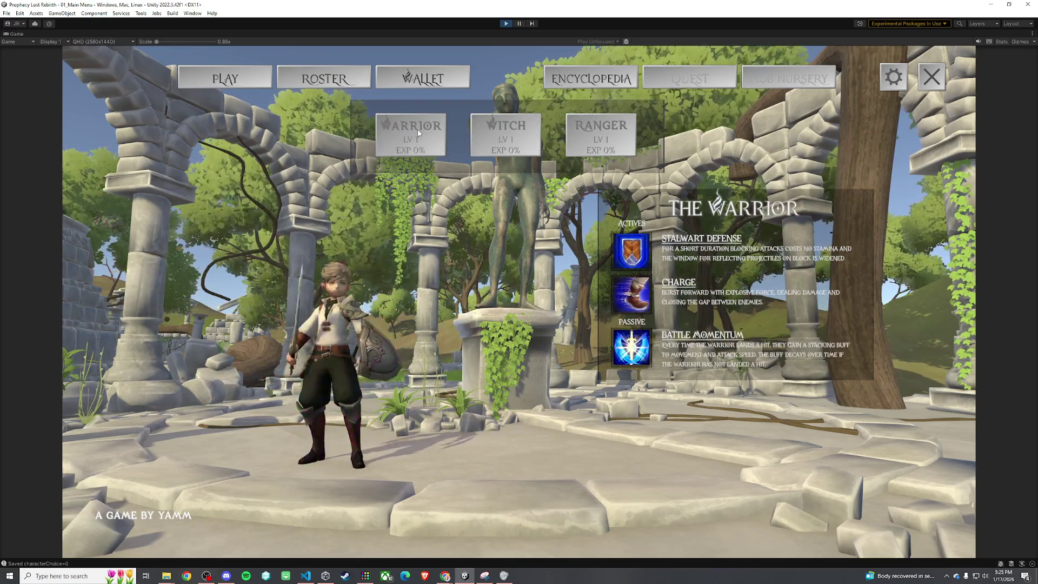
pyautogui.click(578, 149)
pyautogui.click(522, 143)
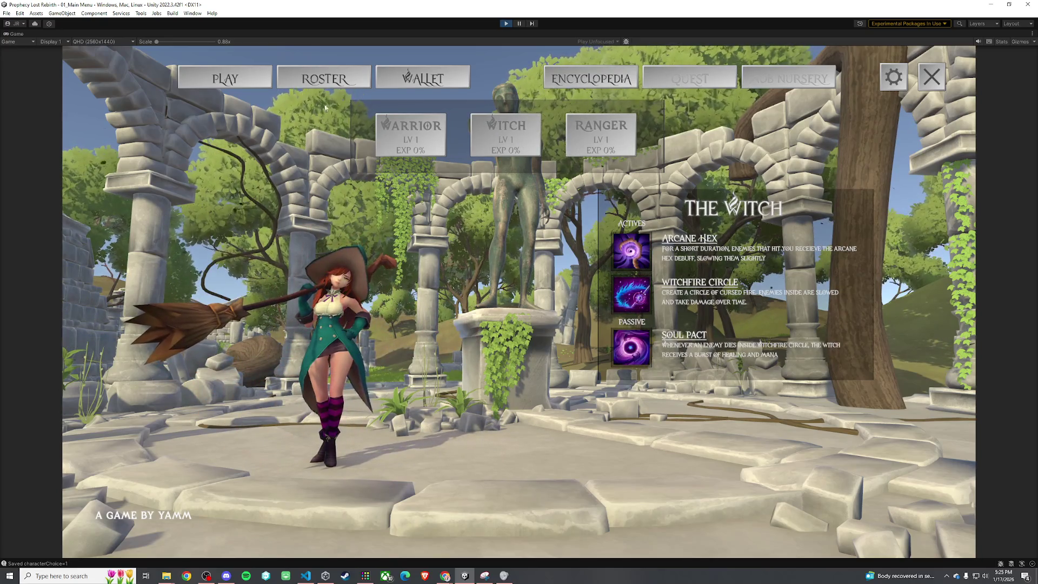
pyautogui.click(411, 135)
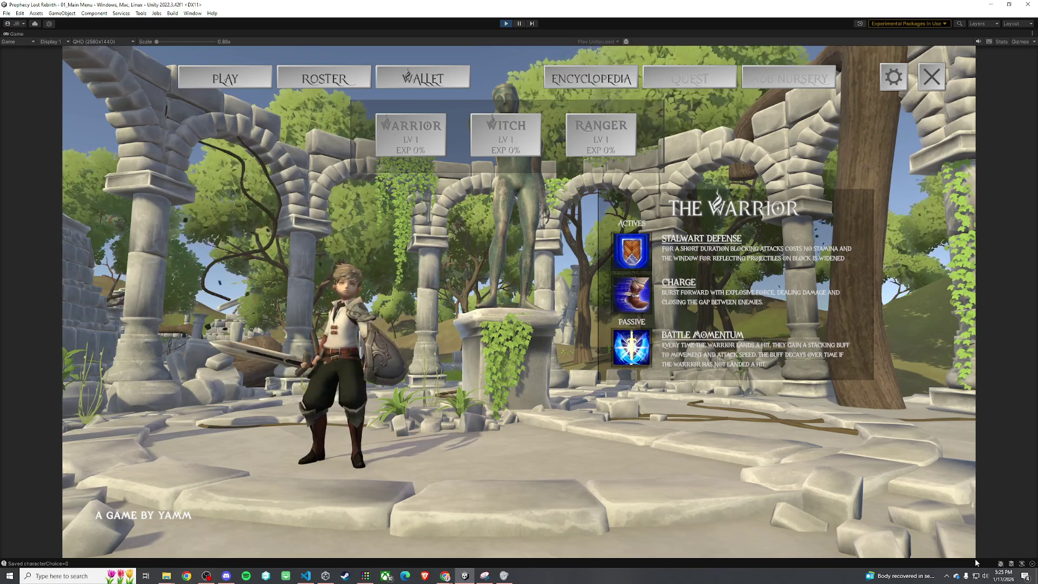
# Unmute the game's audio in the Windows Volume Mixer
pyautogui.press('super')
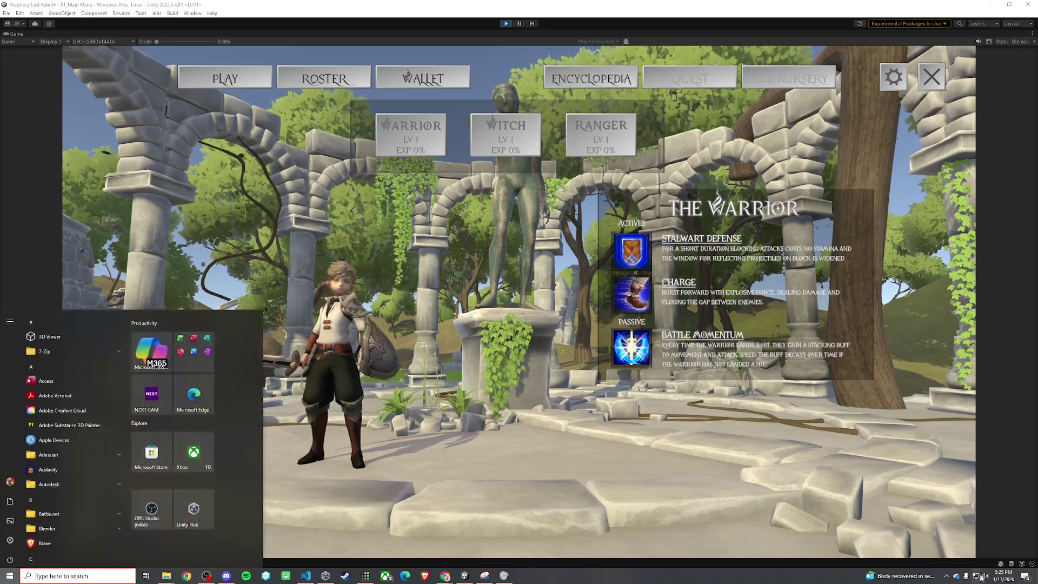
pyautogui.rightClick(981, 577)
pyautogui.click(972, 537)
pyautogui.click(960, 544)
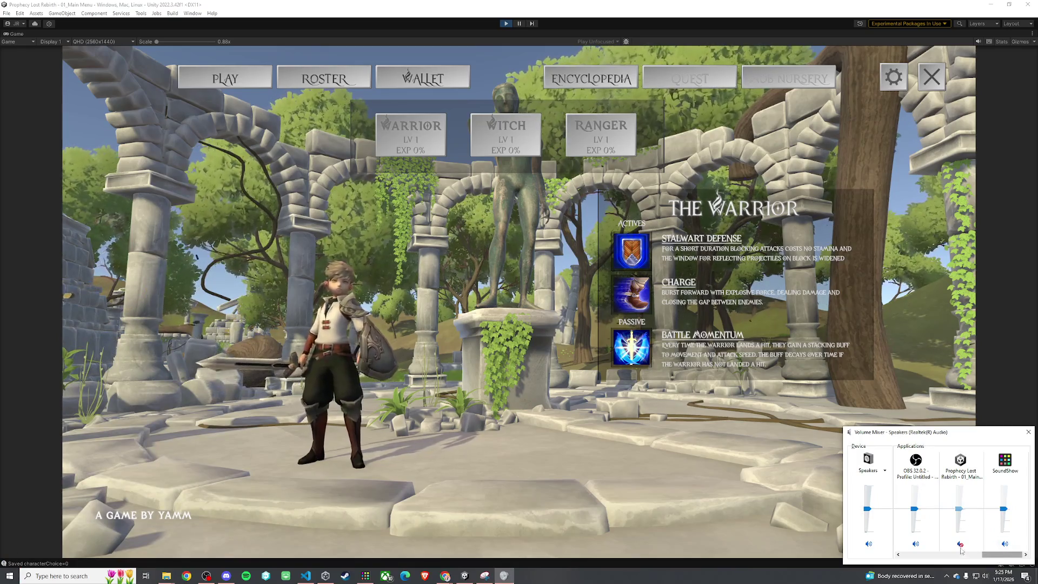
pyautogui.click(442, 227)
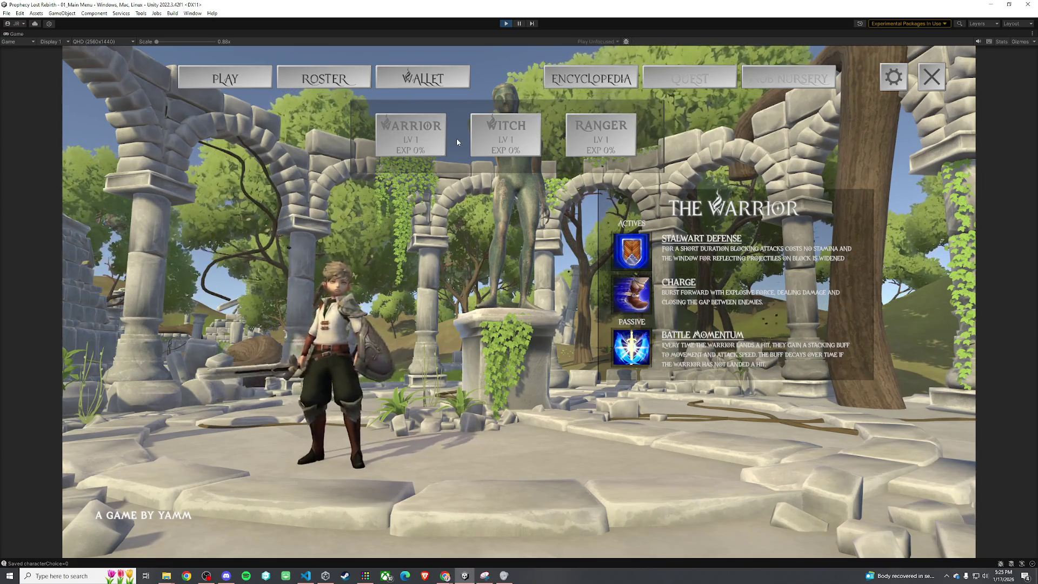
# Cycle through Witch, Ranger and Warrior again, settle on Warrior, and close the roster
pyautogui.click(492, 145)
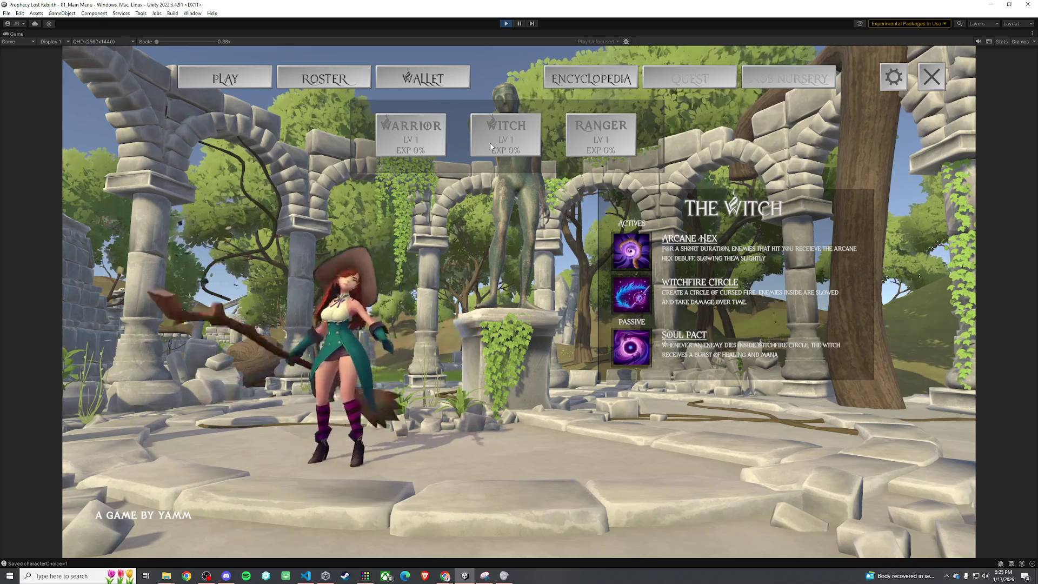
pyautogui.click(584, 142)
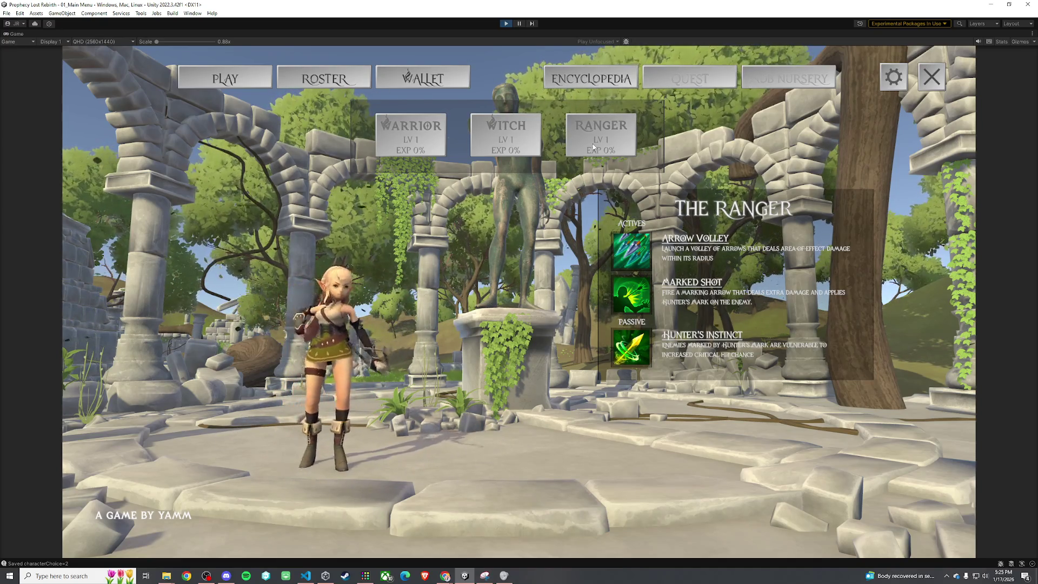
pyautogui.click(527, 133)
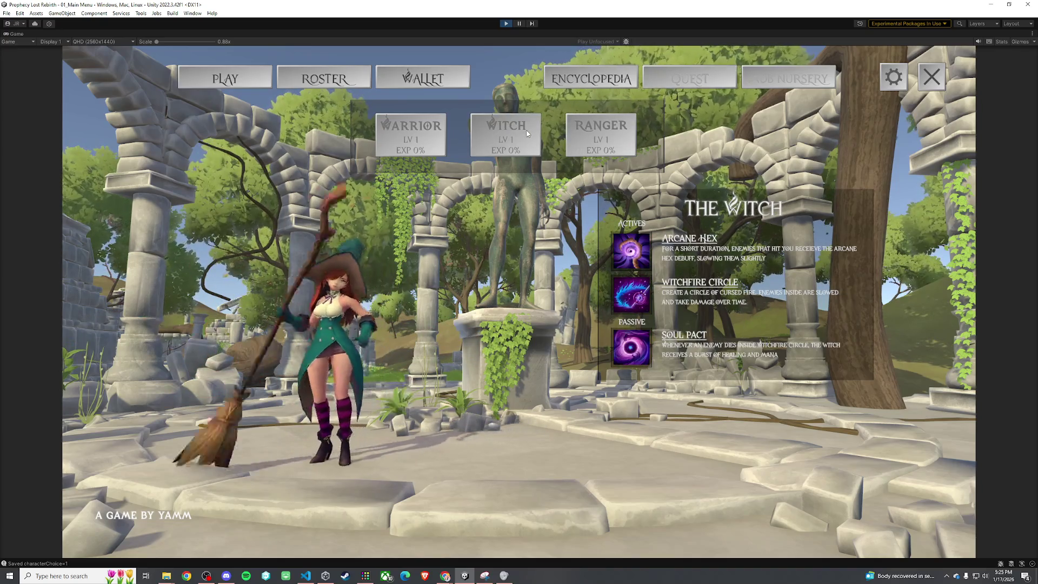
pyautogui.click(420, 129)
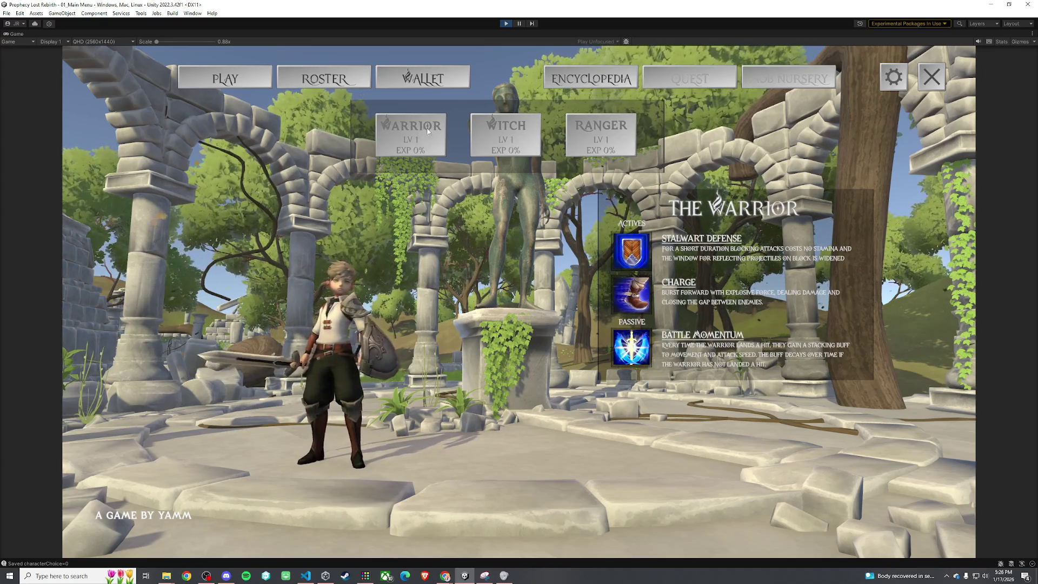
pyautogui.click(492, 132)
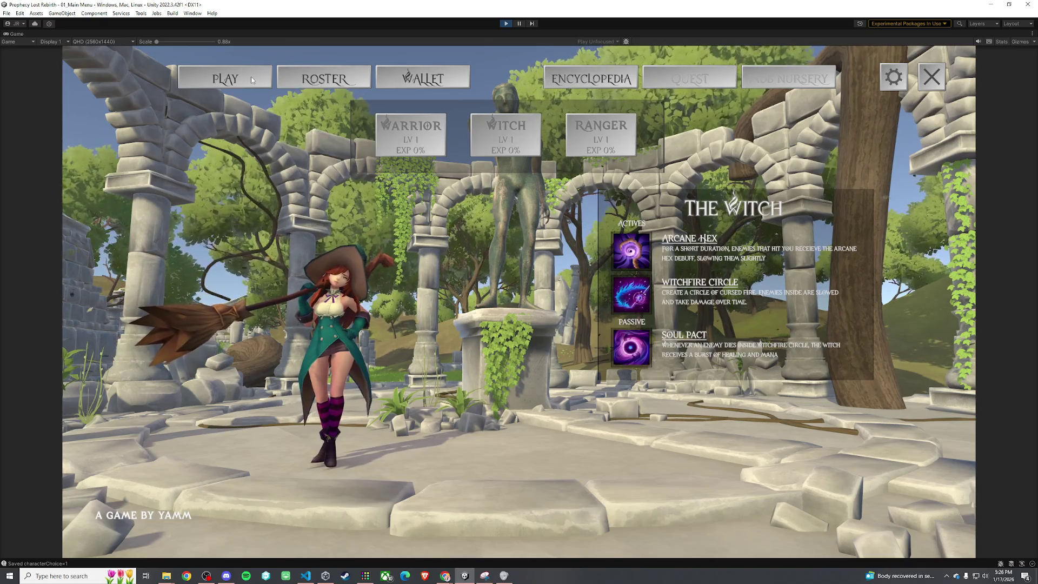
pyautogui.click(410, 144)
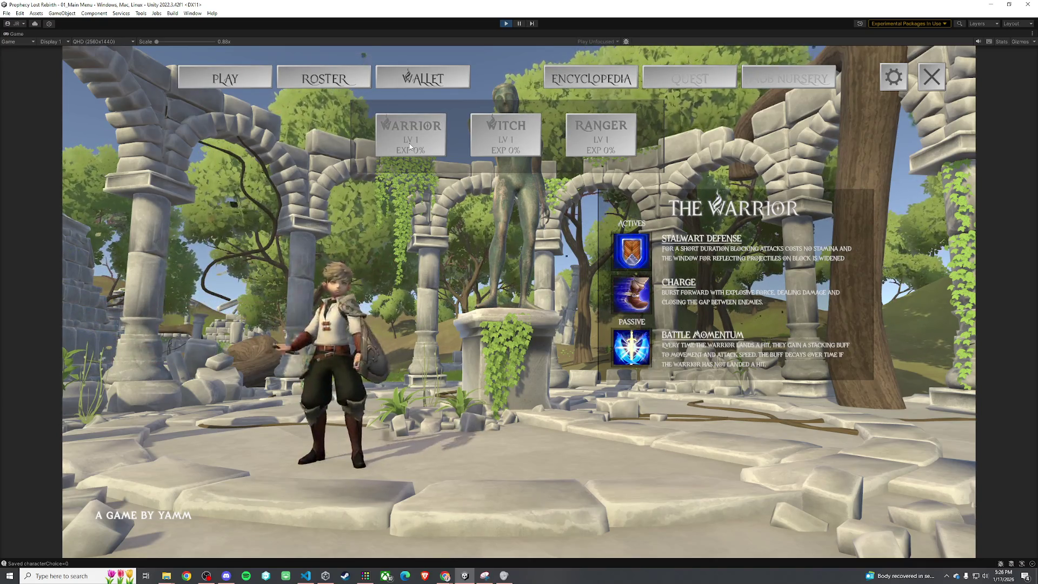
pyautogui.click(472, 127)
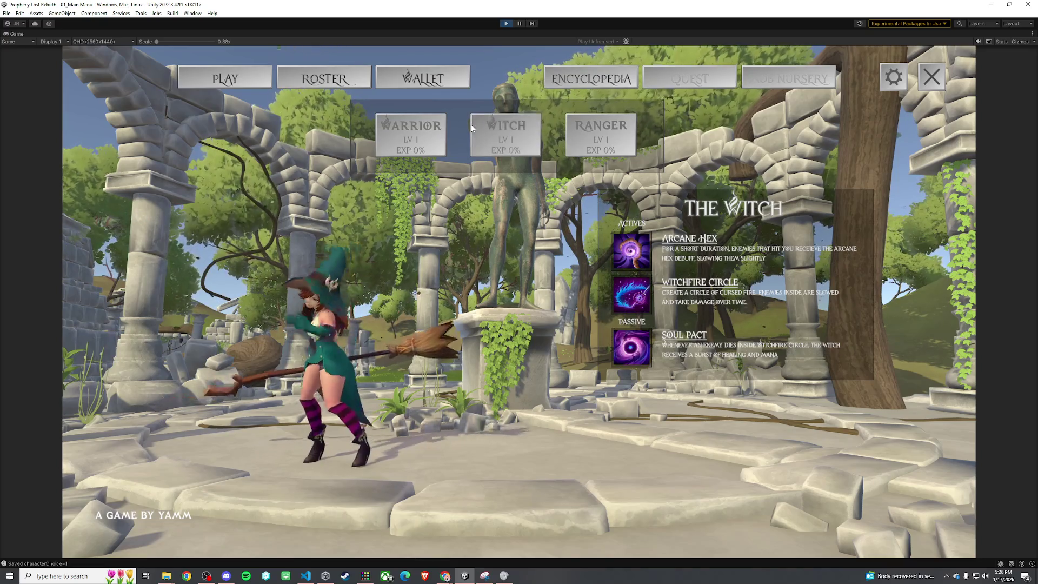
pyautogui.click(387, 132)
pyautogui.click(248, 86)
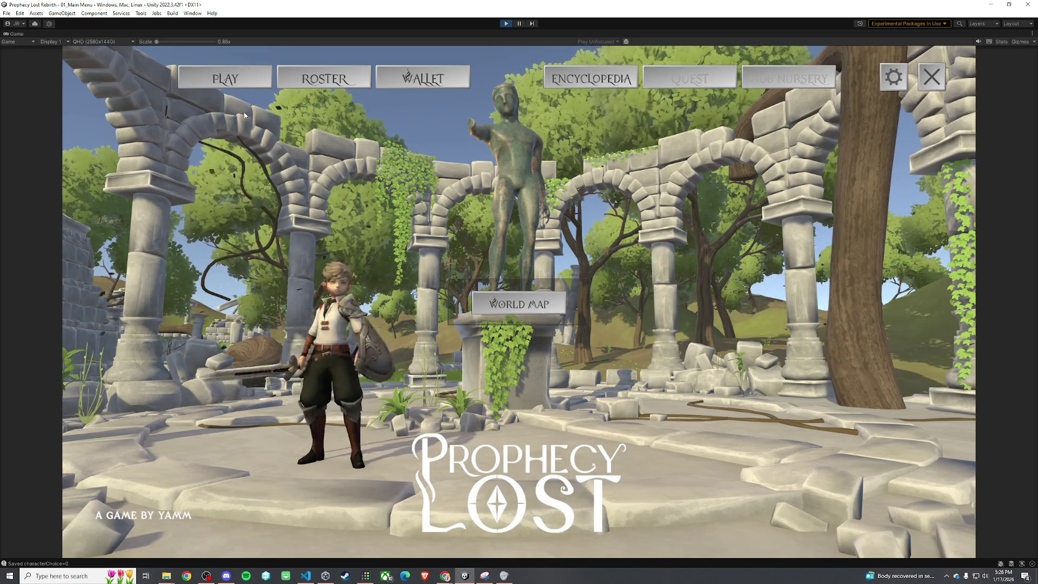
# Open the World Map and launch the Eanglan destination into 02_TestScene
pyautogui.click(519, 304)
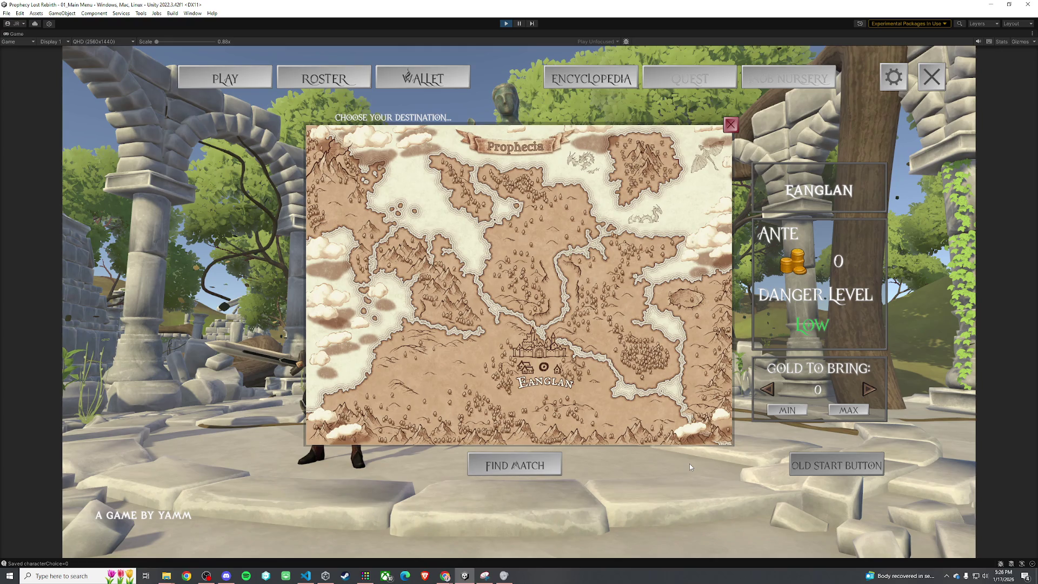
pyautogui.click(826, 464)
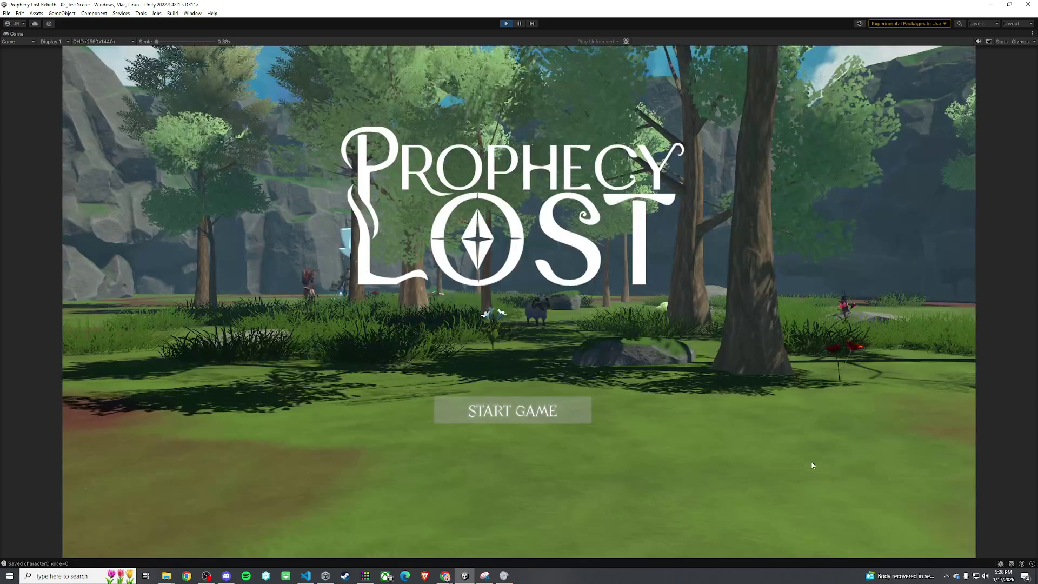
# Start the game and run the Warrior through the forest, dashing past a tree with E
pyautogui.click(536, 420)
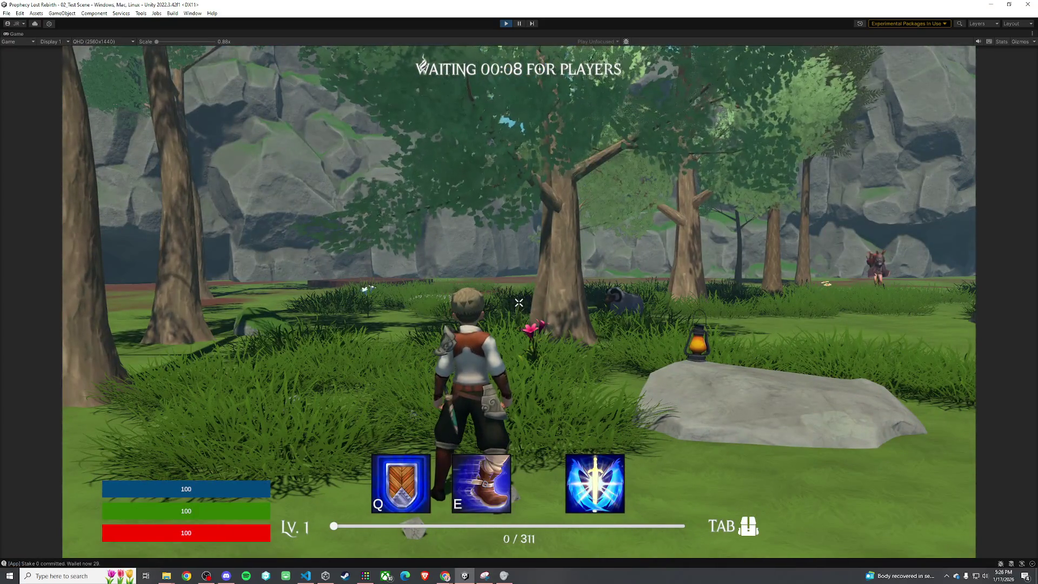
pyautogui.press('w')
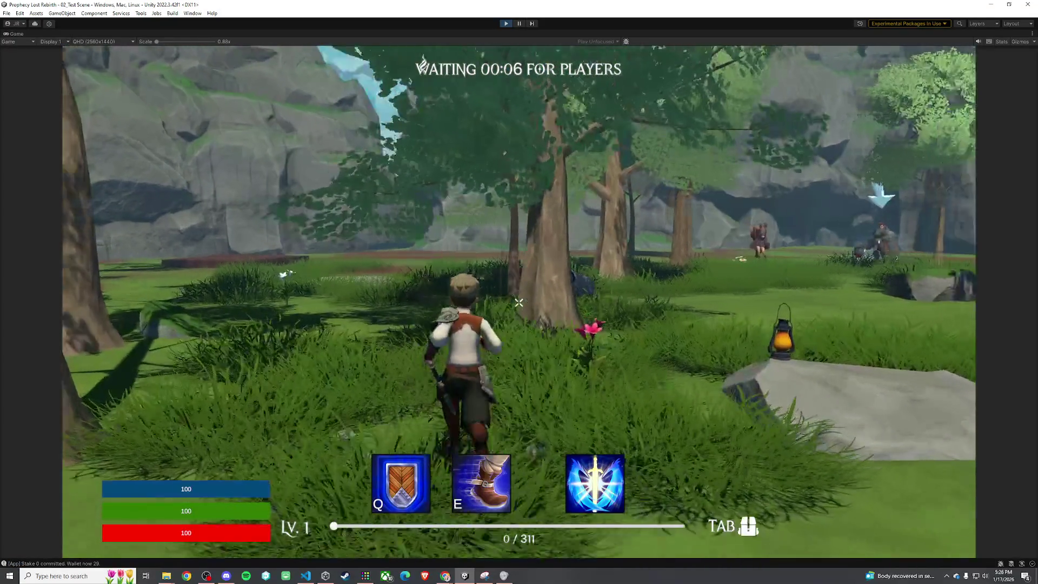
pyautogui.press('w')
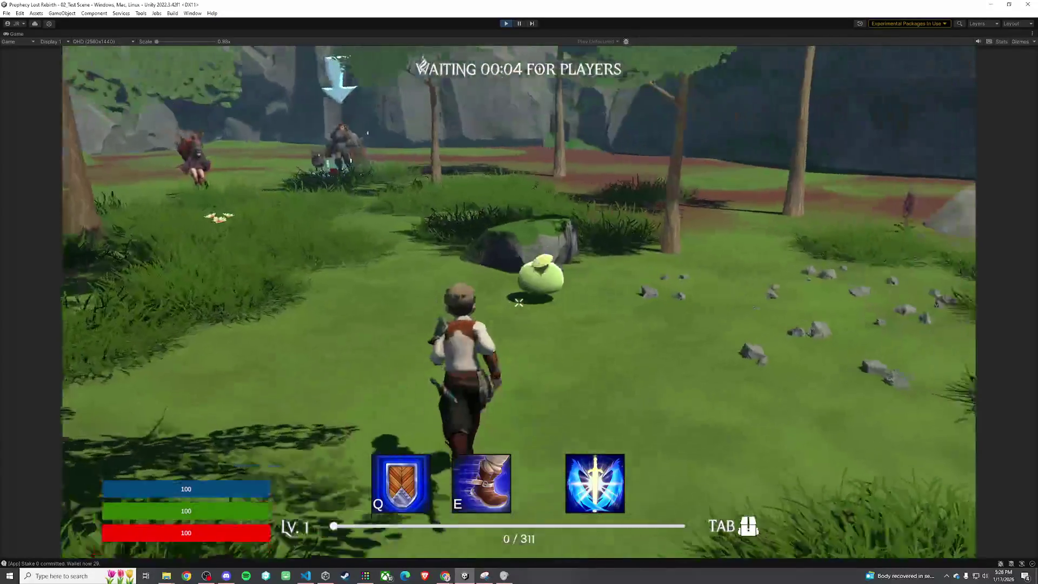
pyautogui.press('w')
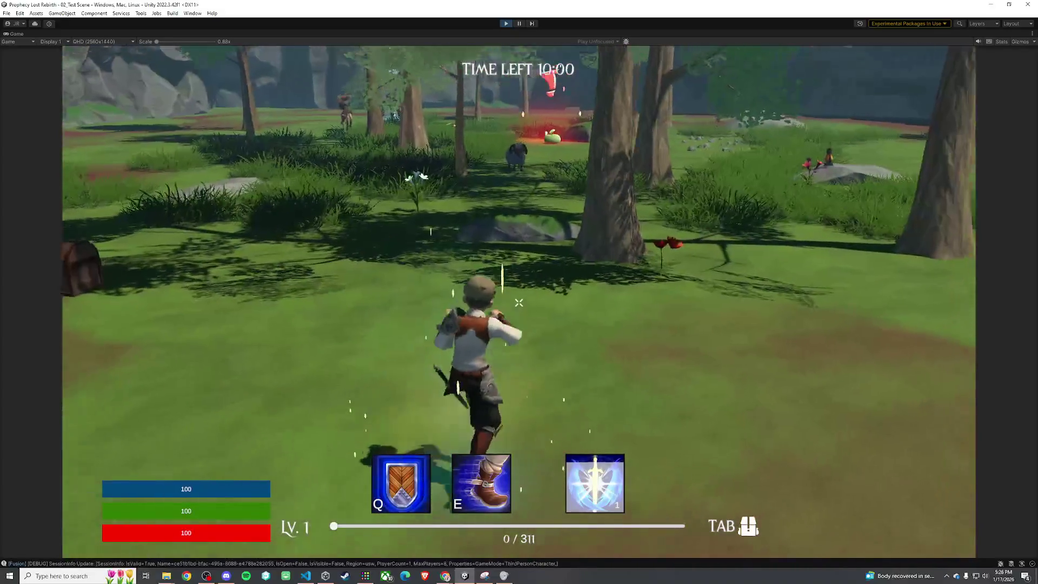
pyautogui.press('w')
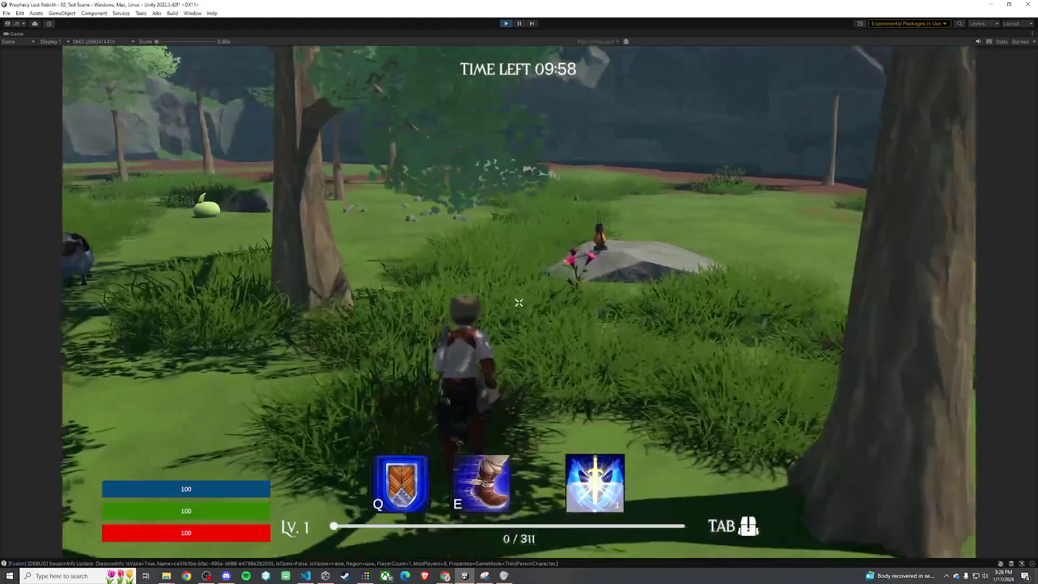
pyautogui.press('w')
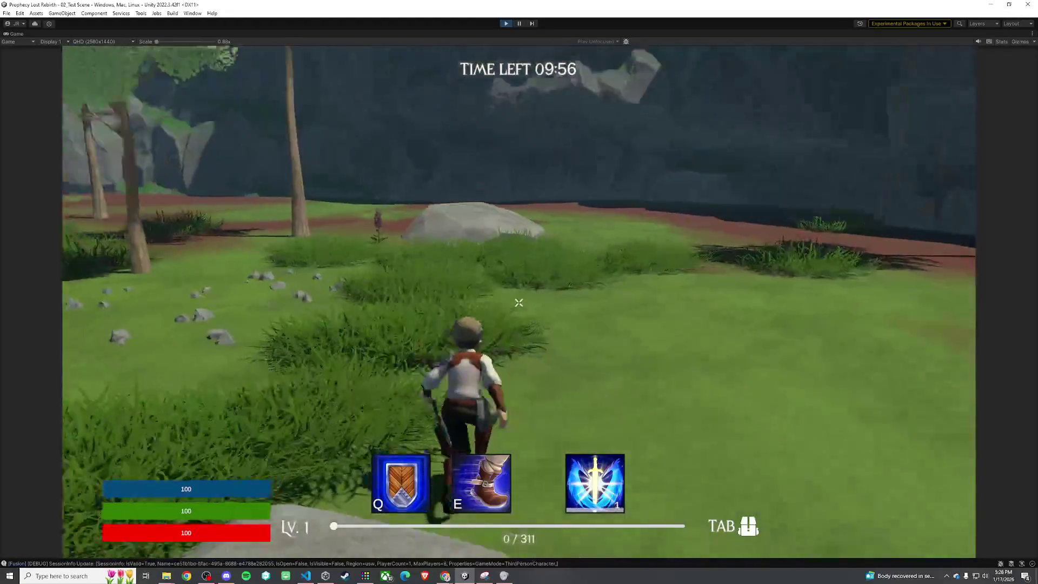
pyautogui.press('w')
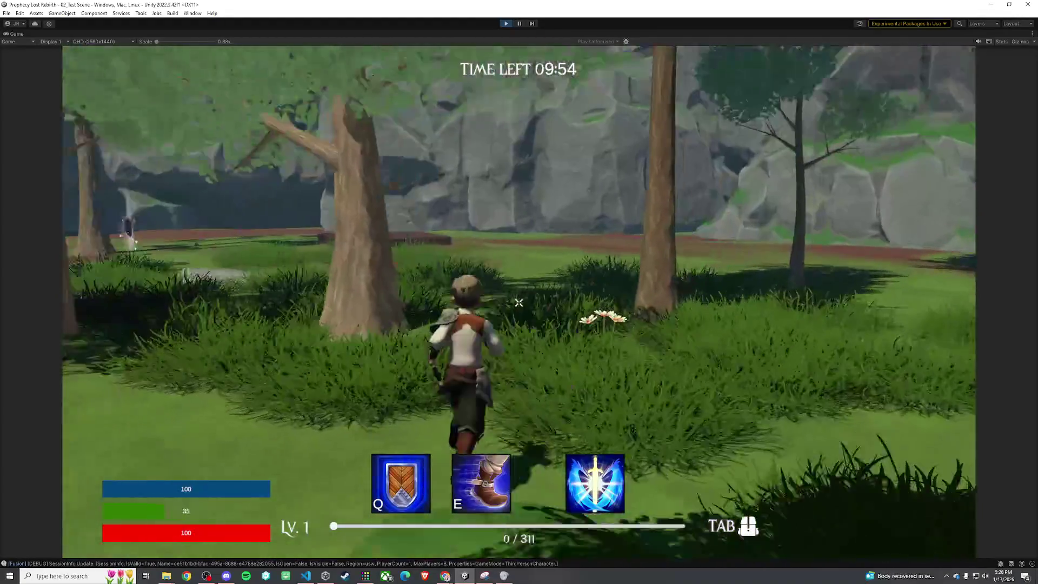
pyautogui.press('w')
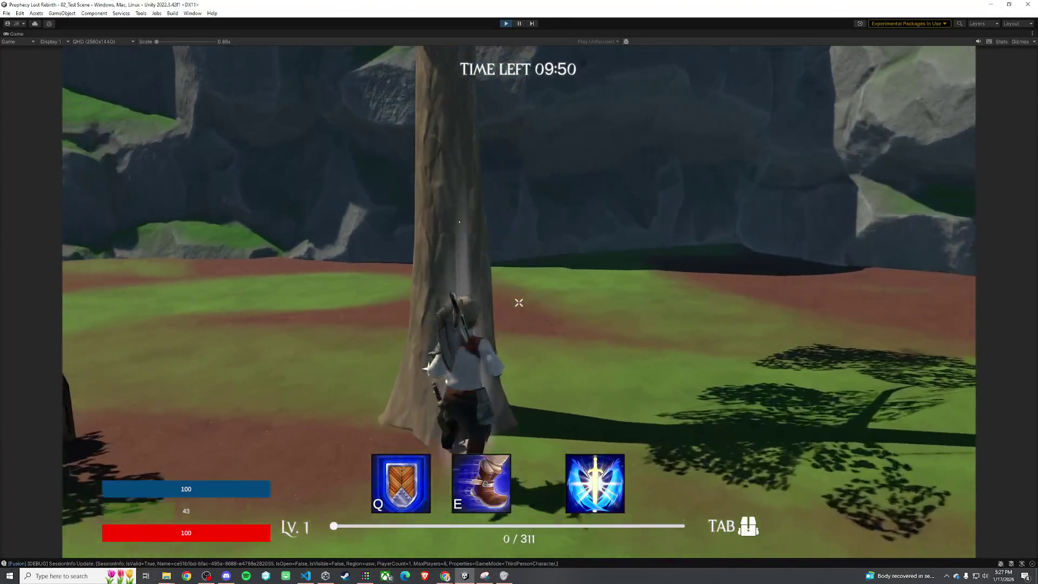
pyautogui.press('e')
pyautogui.press('w')
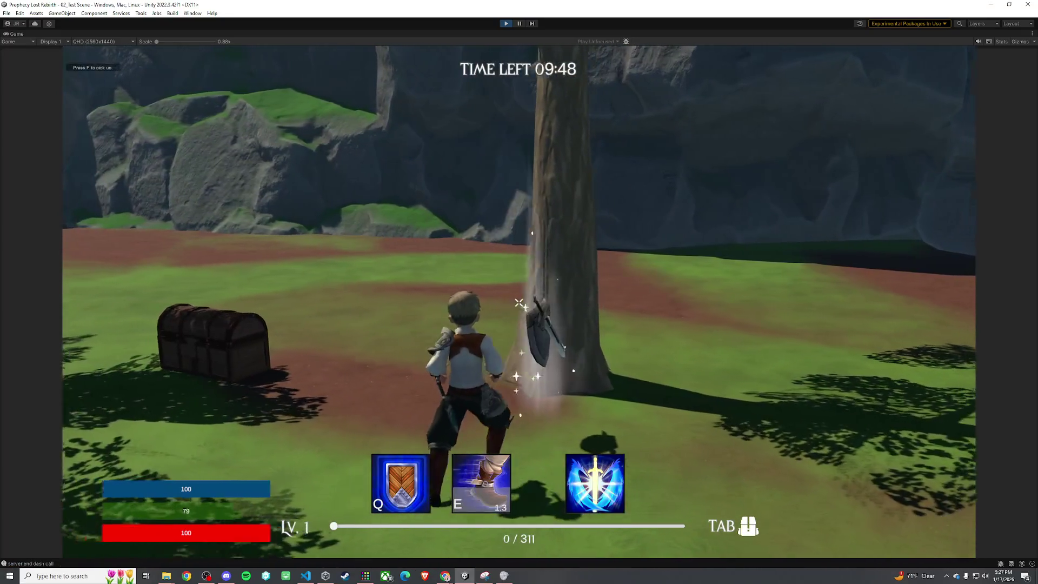
pyautogui.press('w')
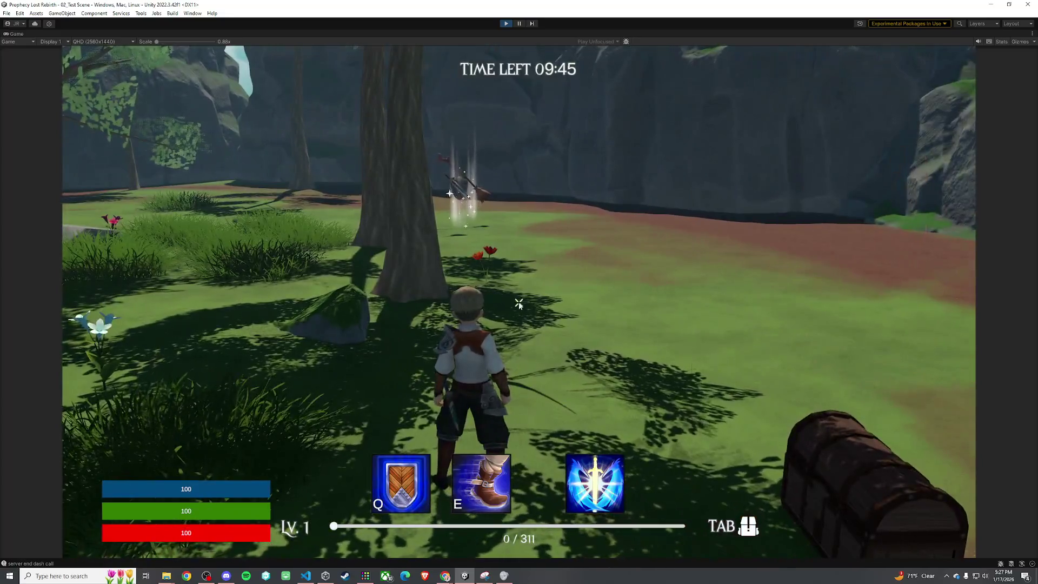
# Equip the picked-up sword from the Tab inventory and run toward the enemies
pyautogui.press('Tab')
pyautogui.click(722, 246)
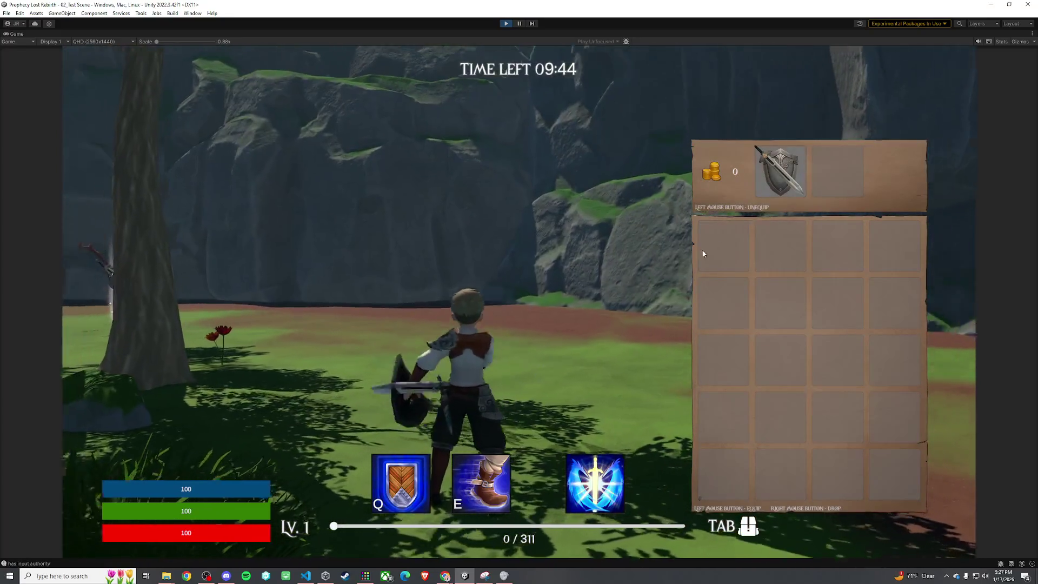
pyautogui.press('w')
pyautogui.press('w')
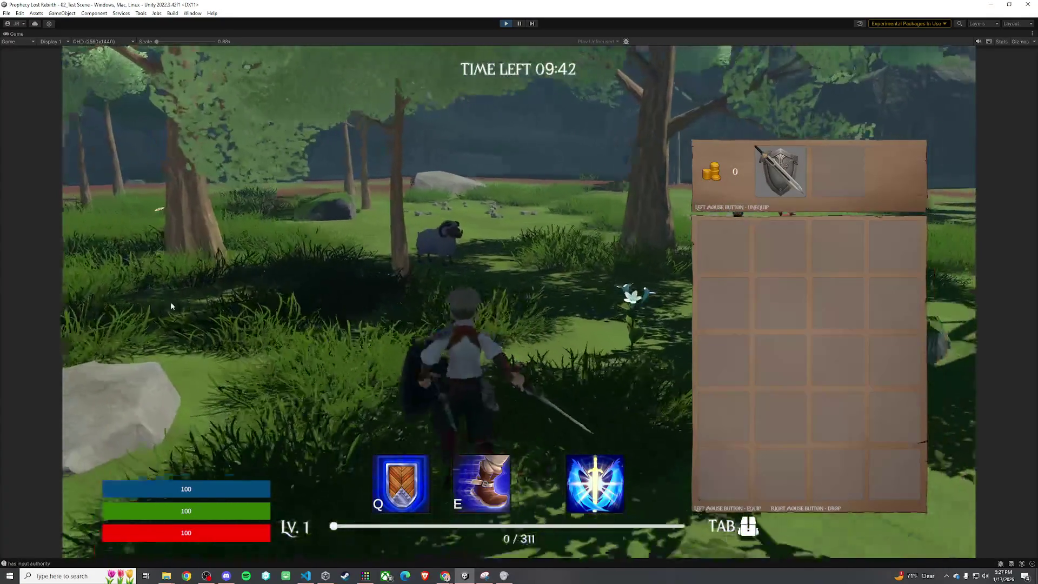
pyautogui.press('w')
pyautogui.press('Tab')
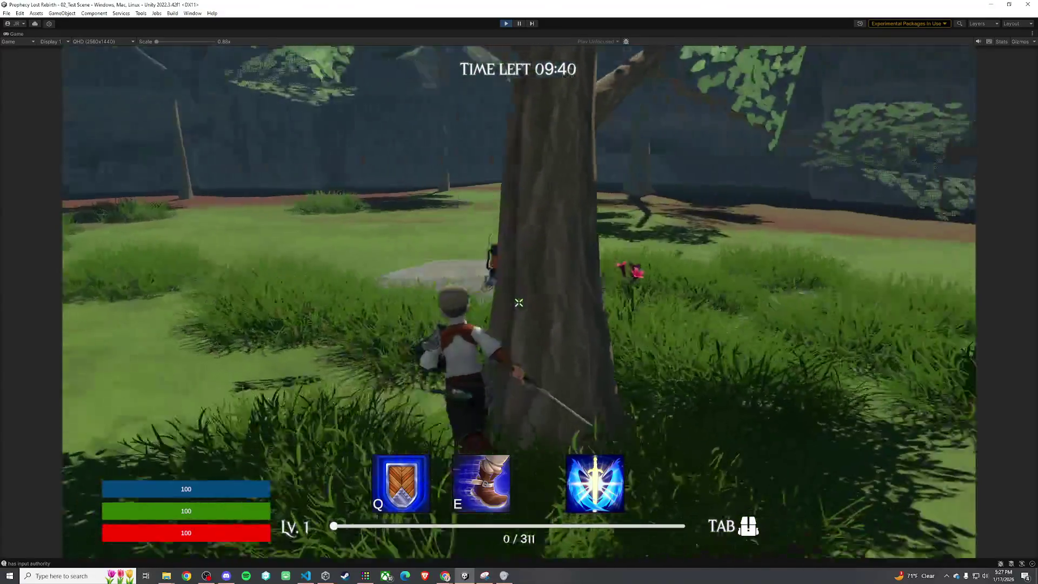
pyautogui.press('w')
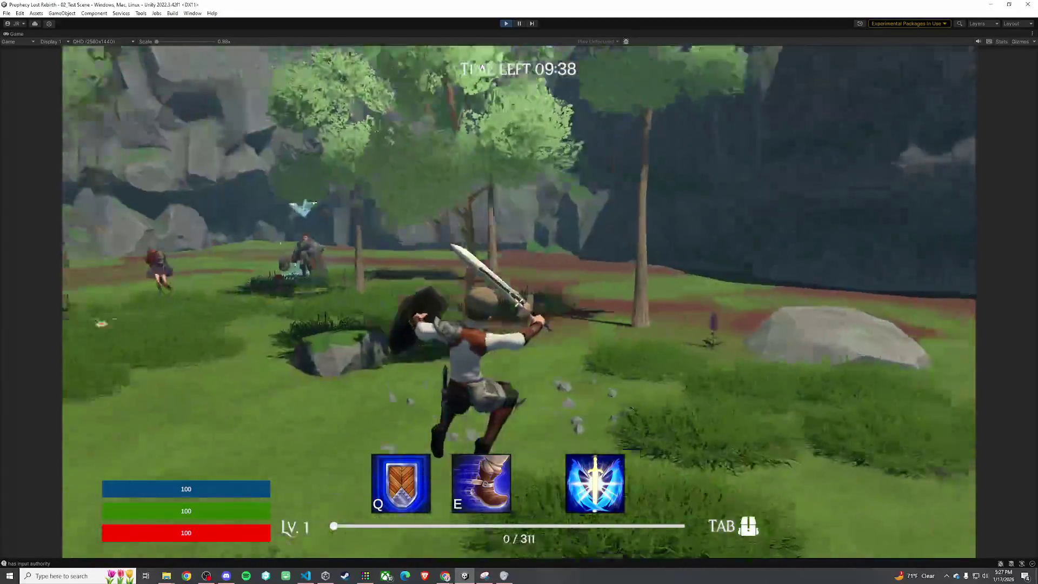
pyautogui.press('w')
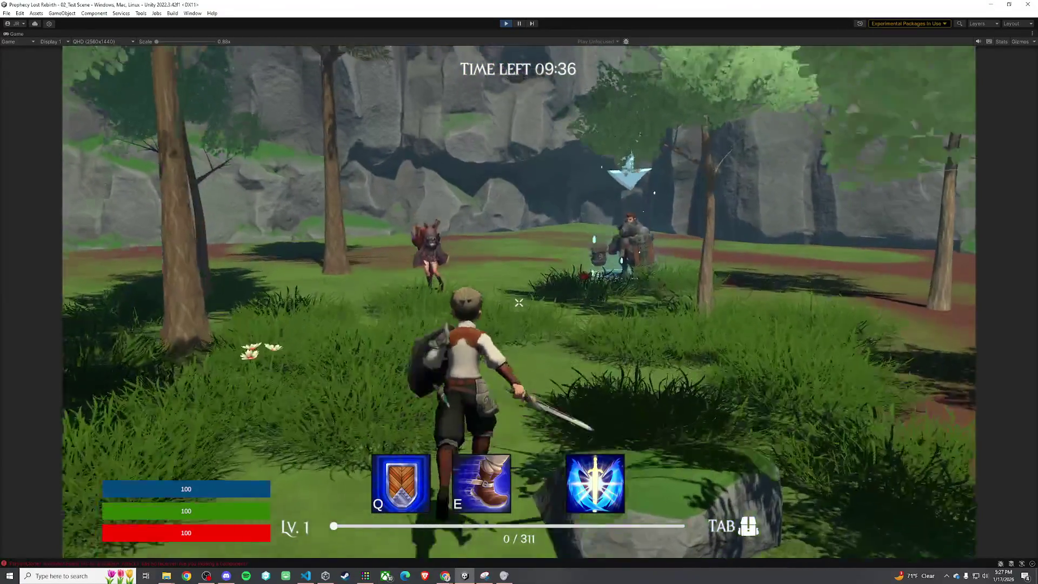
pyautogui.press('w')
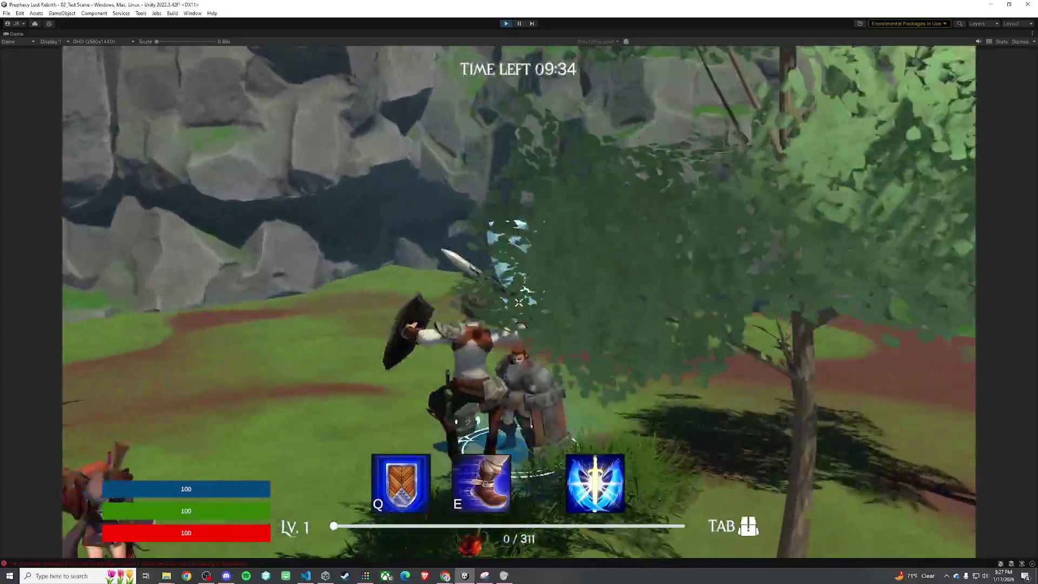
# Fight the armoured enemy and other mobs with repeated sword swings
pyautogui.click(519, 303)
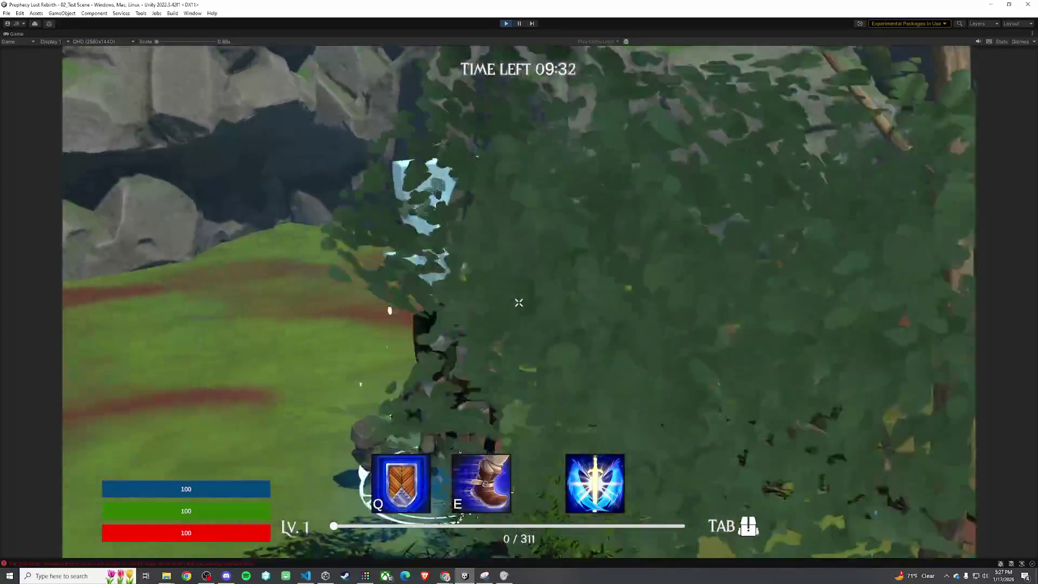
pyautogui.click(518, 303)
pyautogui.click(519, 303)
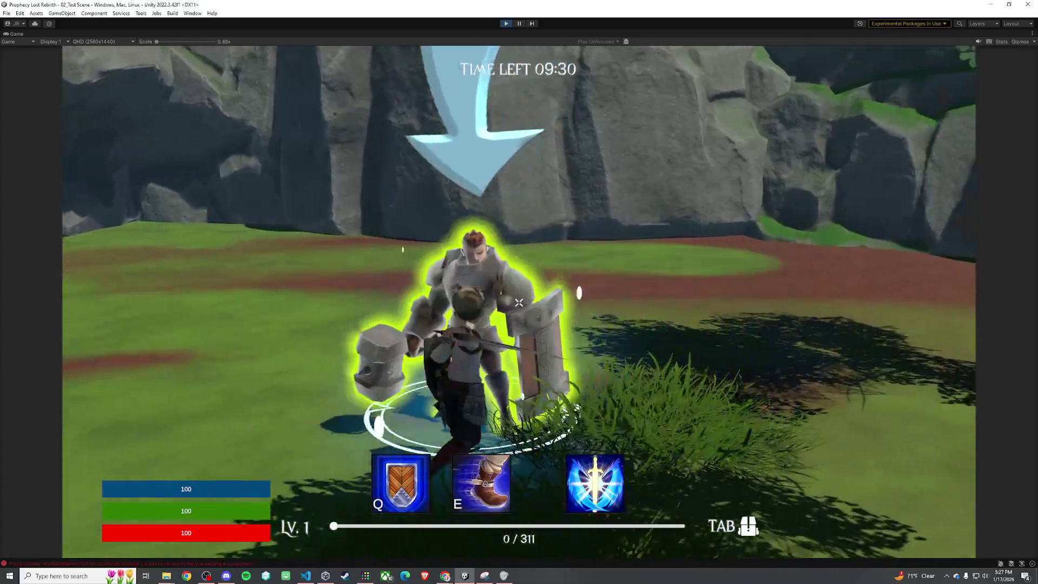
pyautogui.click(518, 303)
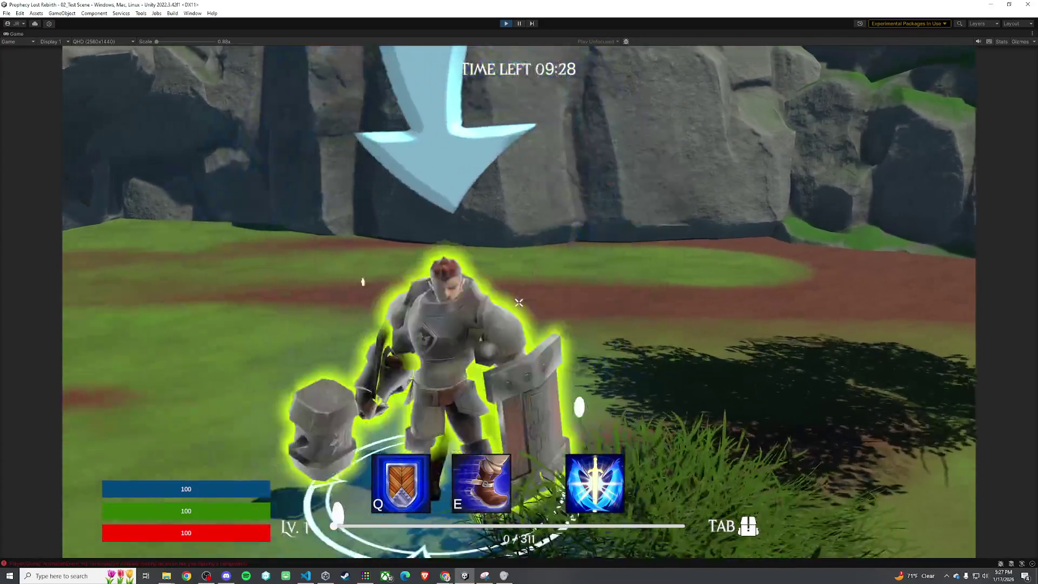
pyautogui.click(519, 303)
pyautogui.click(519, 303)
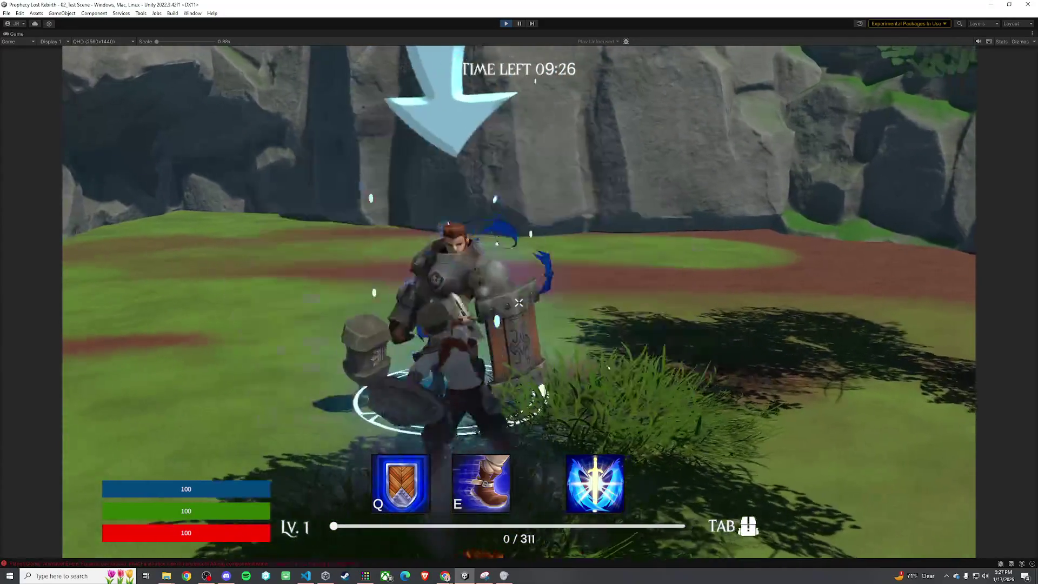
pyautogui.click(519, 302)
pyautogui.click(518, 303)
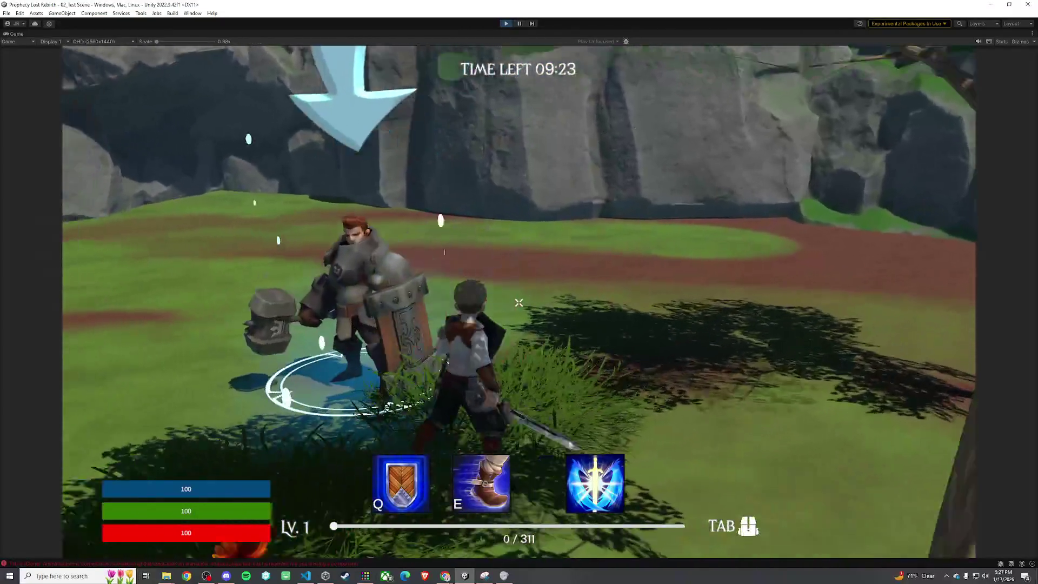
pyautogui.click(519, 303)
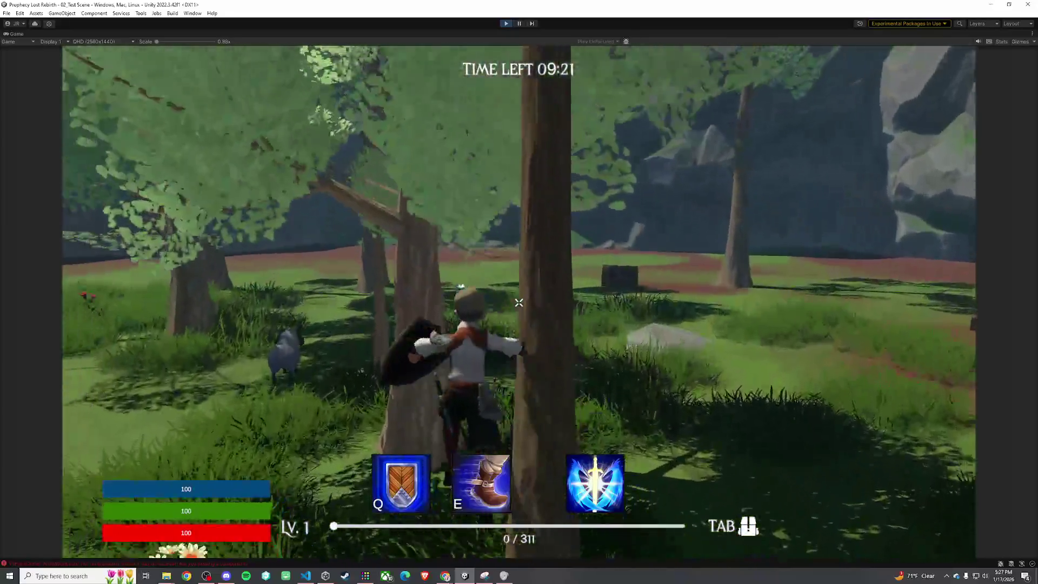
pyautogui.click(518, 302)
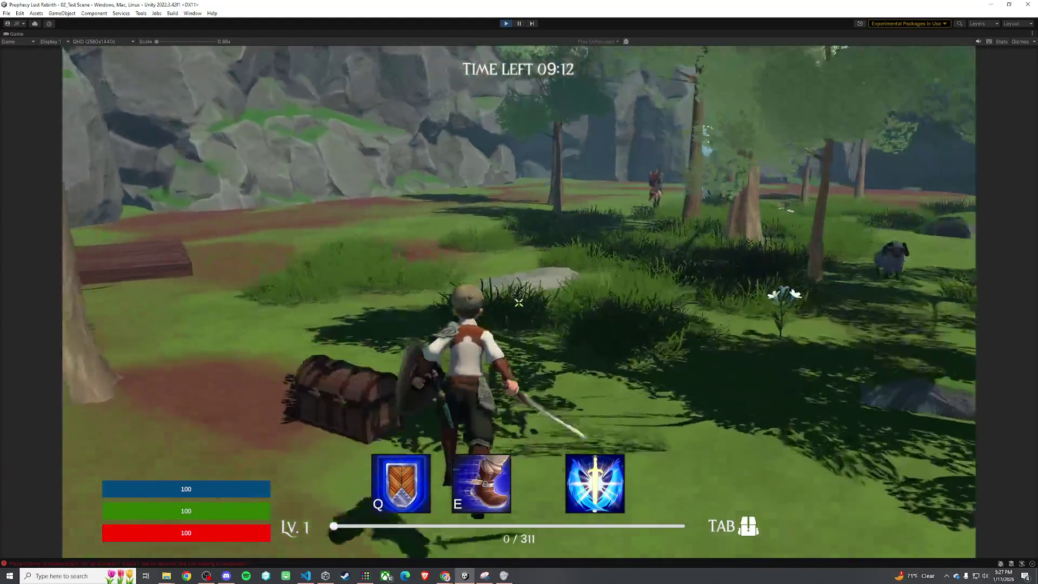
pyautogui.click(519, 303)
pyautogui.click(518, 303)
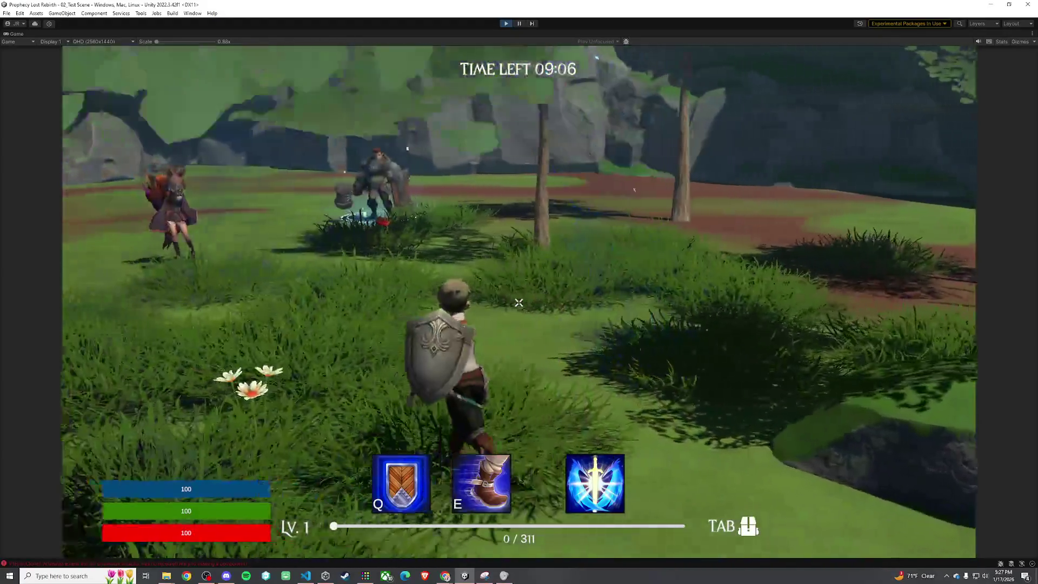
pyautogui.click(518, 303)
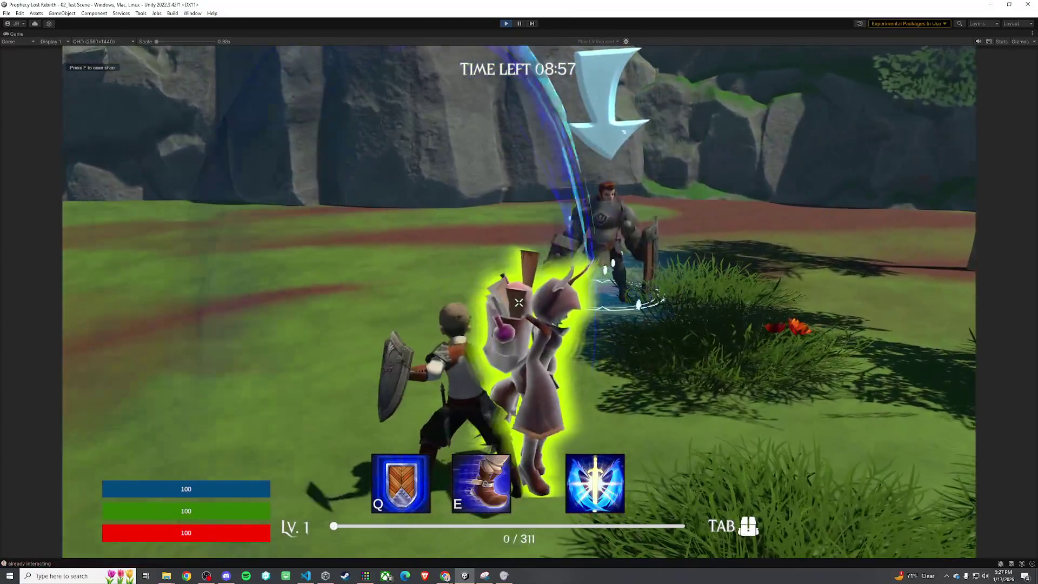
pyautogui.click(518, 302)
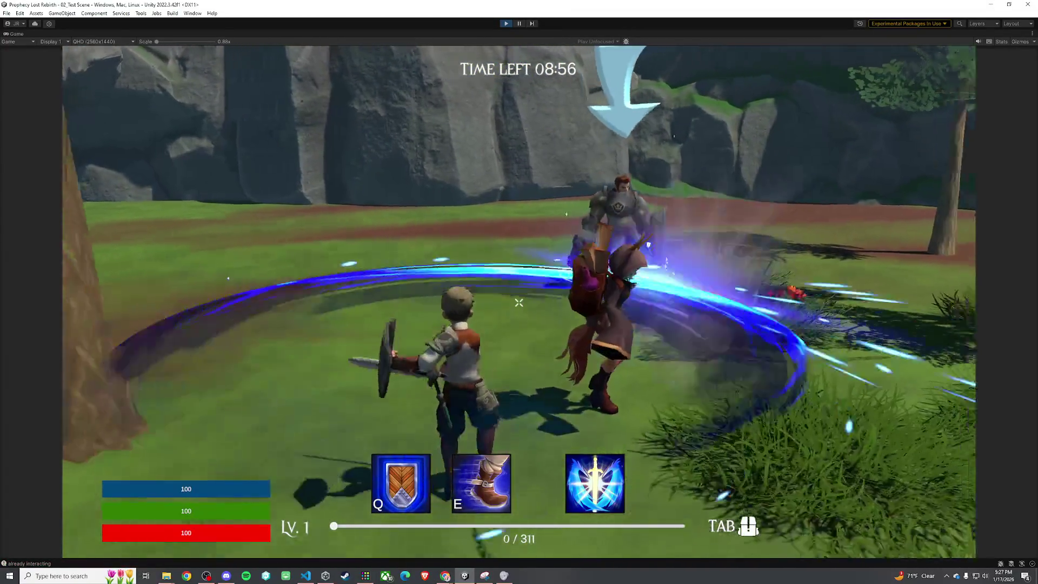
pyautogui.click(518, 302)
# Walk up to the mage merchant to bring up the shop prompt
pyautogui.press('a')
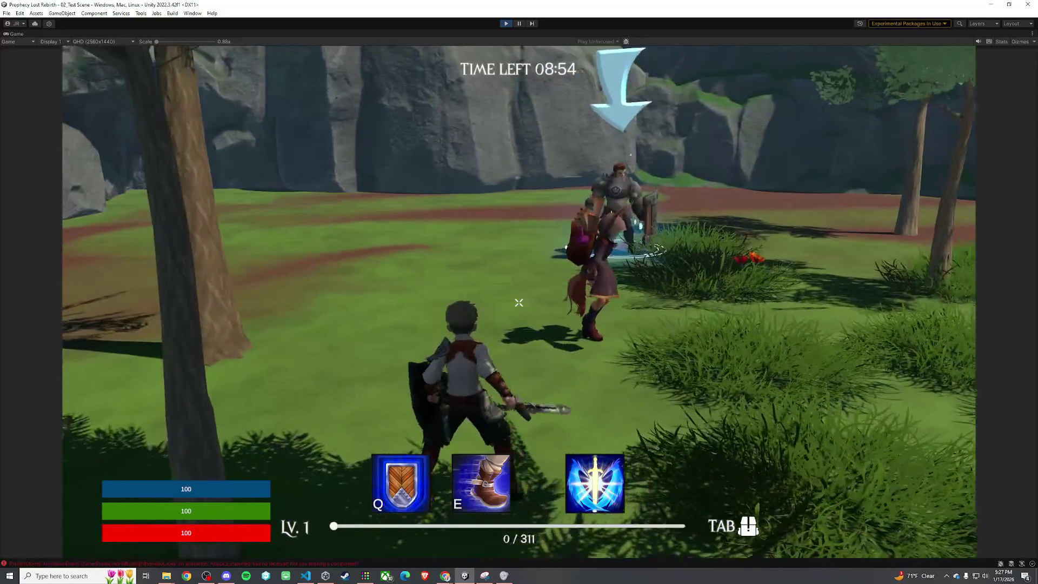
pyautogui.press('w')
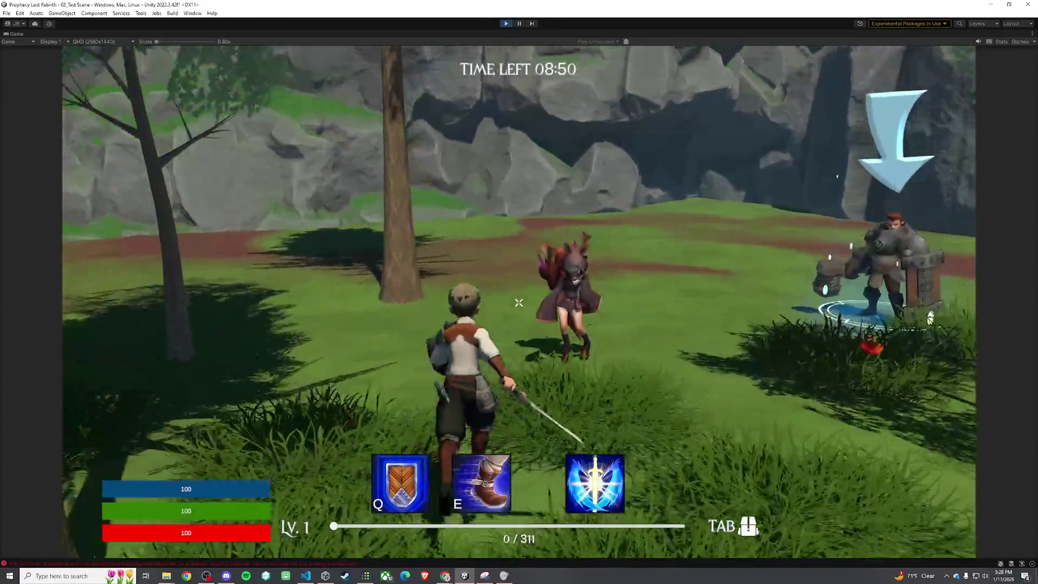
pyautogui.click(518, 303)
pyautogui.press('w')
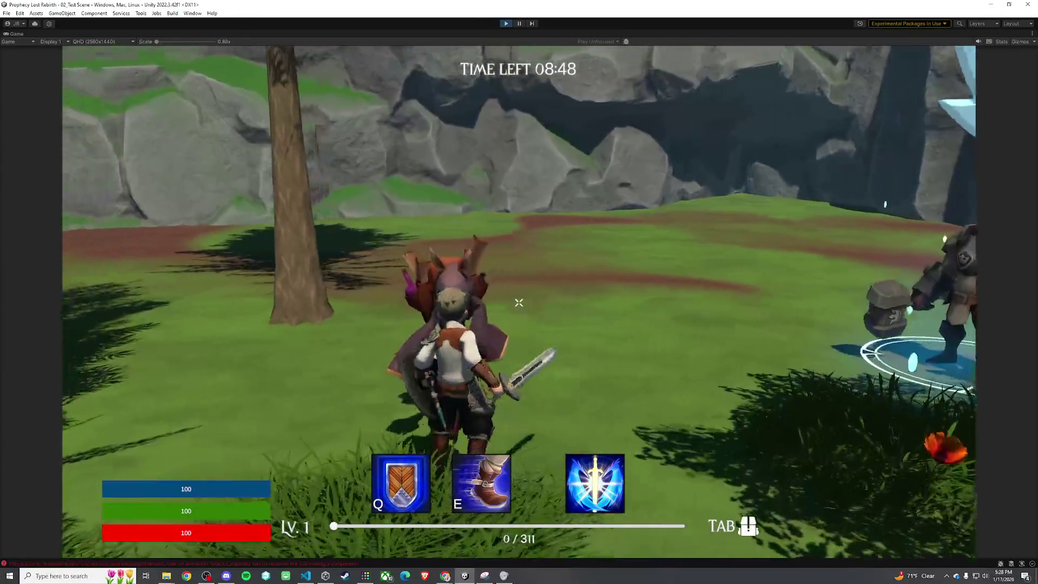
pyautogui.press('w')
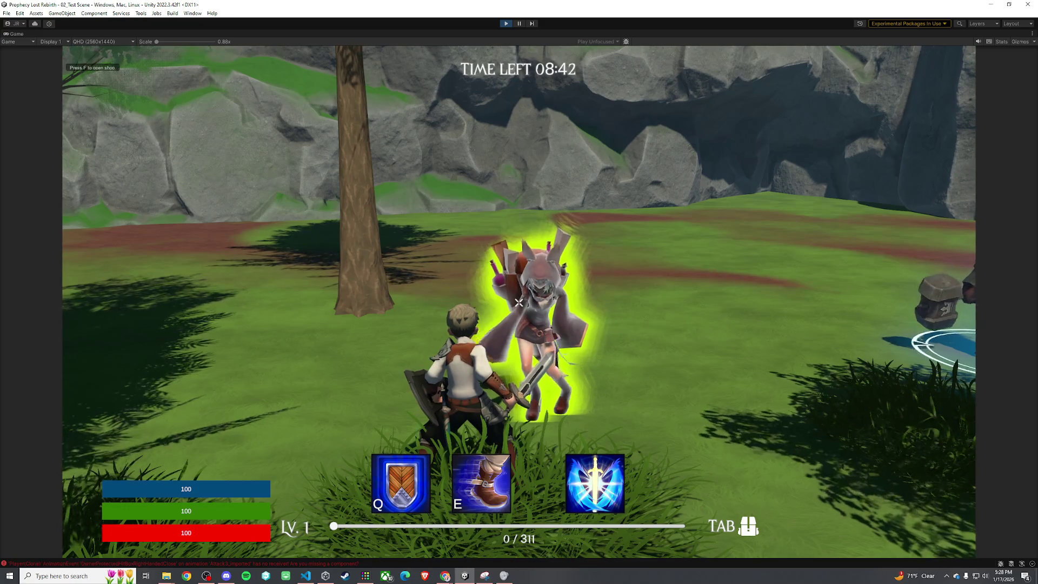
pyautogui.press('f')
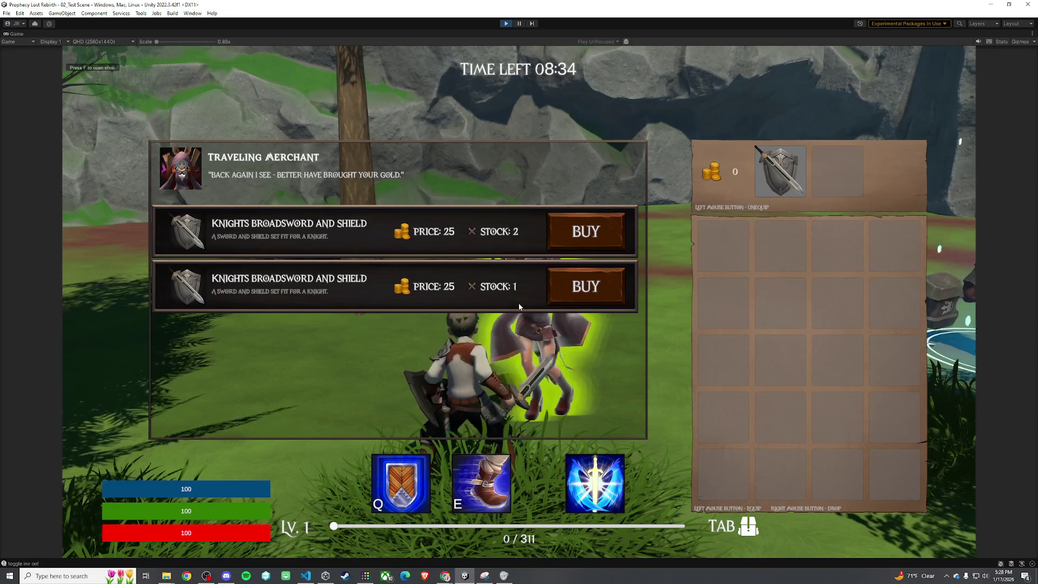
pyautogui.press('f')
pyautogui.press('w')
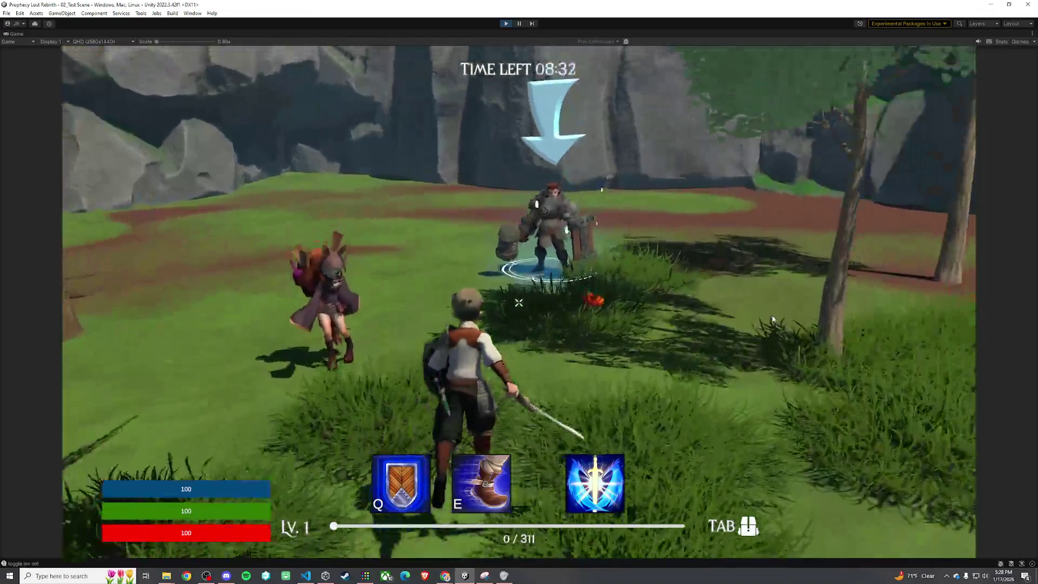
pyautogui.click(908, 315)
# Run across the clearing to the pickups and pick up the glowing broom staff
pyautogui.press('w')
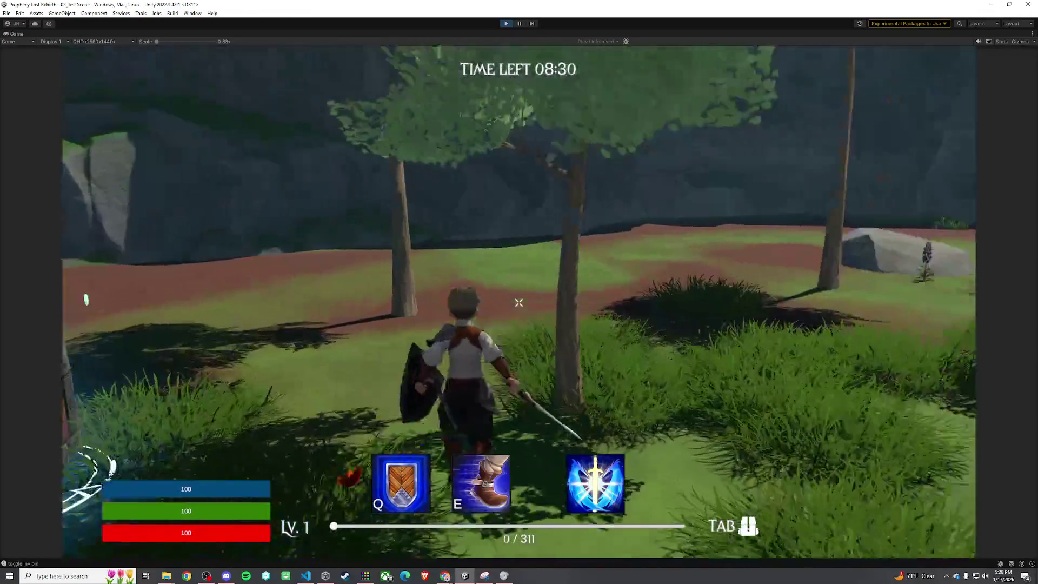
pyautogui.press('w')
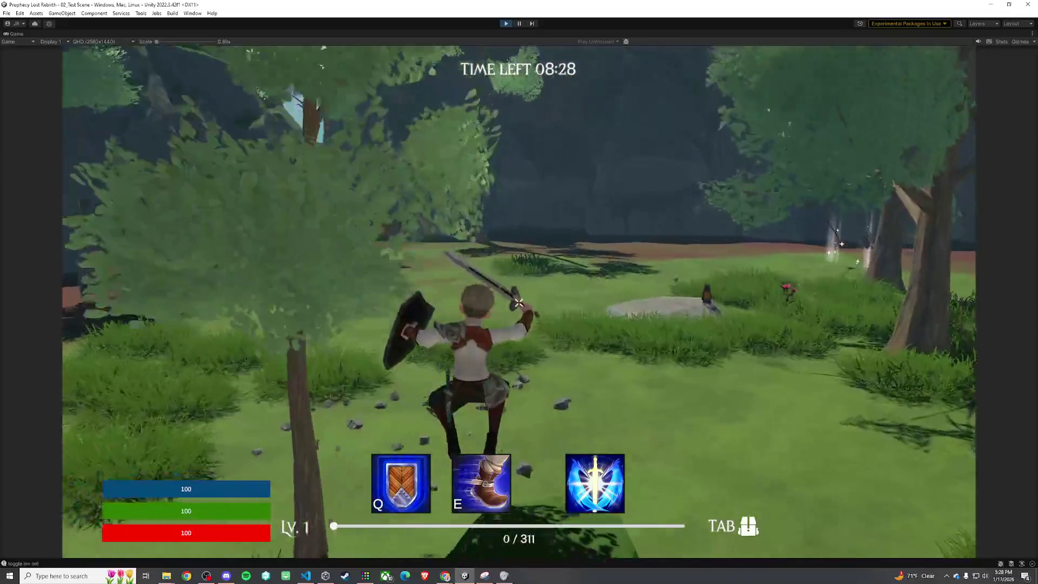
pyautogui.press('w')
pyautogui.press('e')
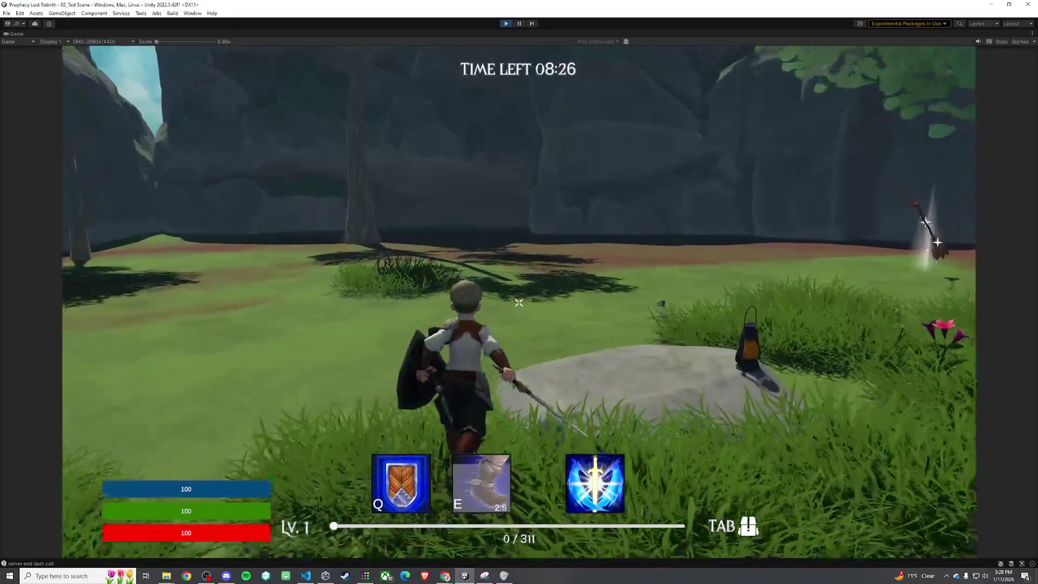
pyautogui.press('w')
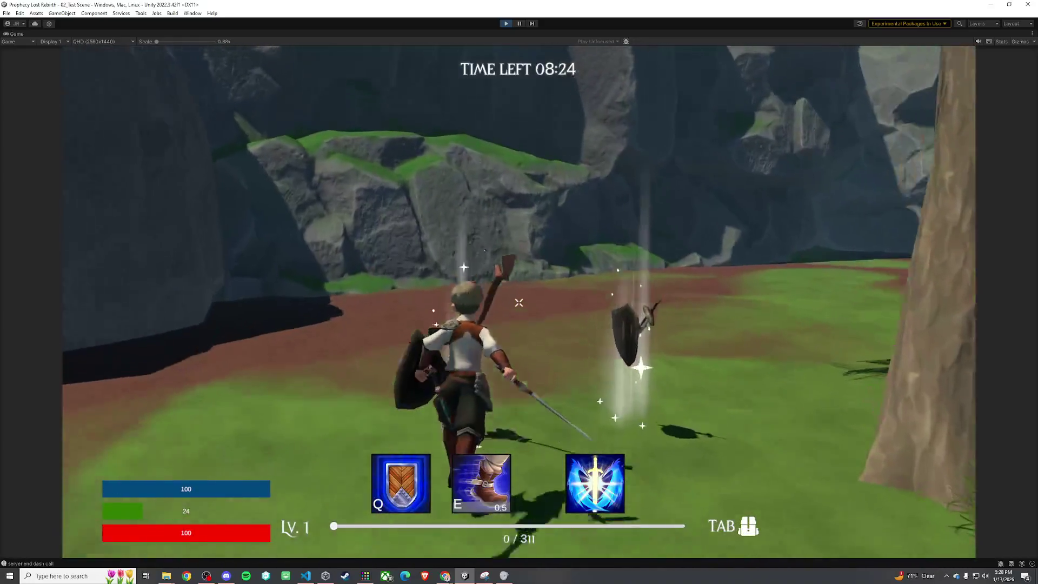
pyautogui.click(519, 303)
pyautogui.press('w')
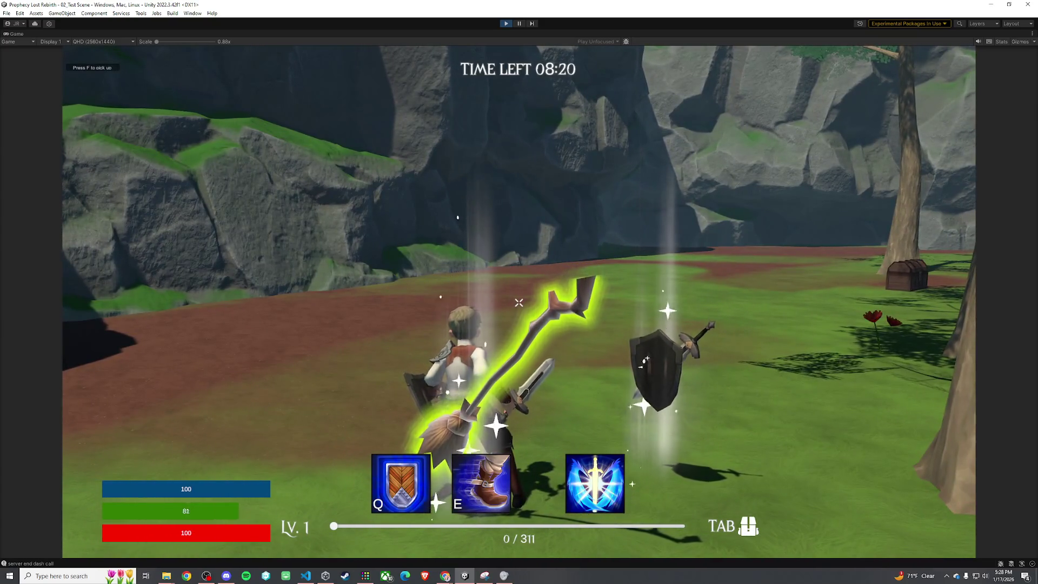
pyautogui.press('f')
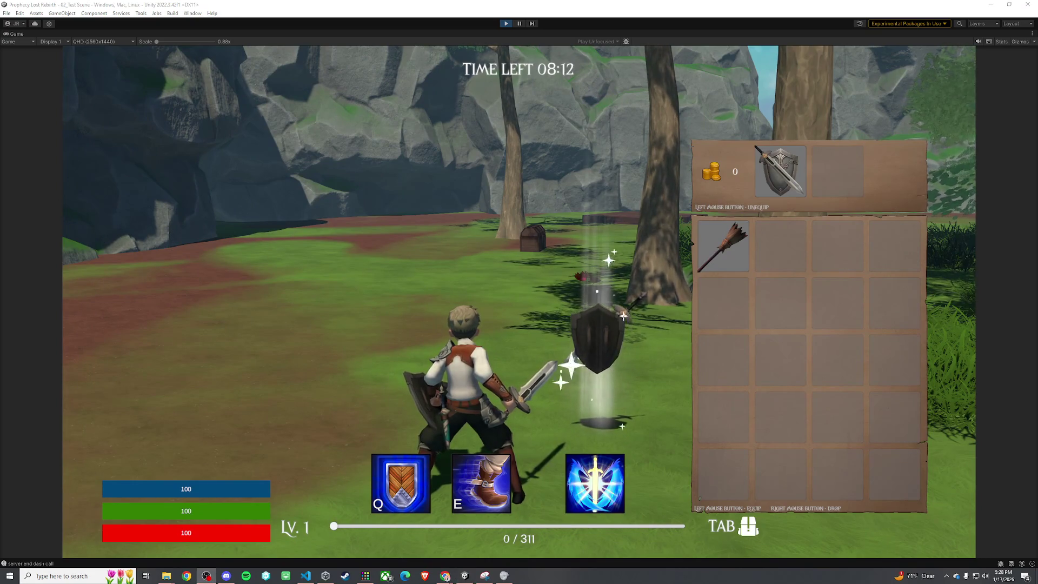
# Equip the broom staff from the inventory, then re-equip the sword and shield
pyautogui.click(711, 236)
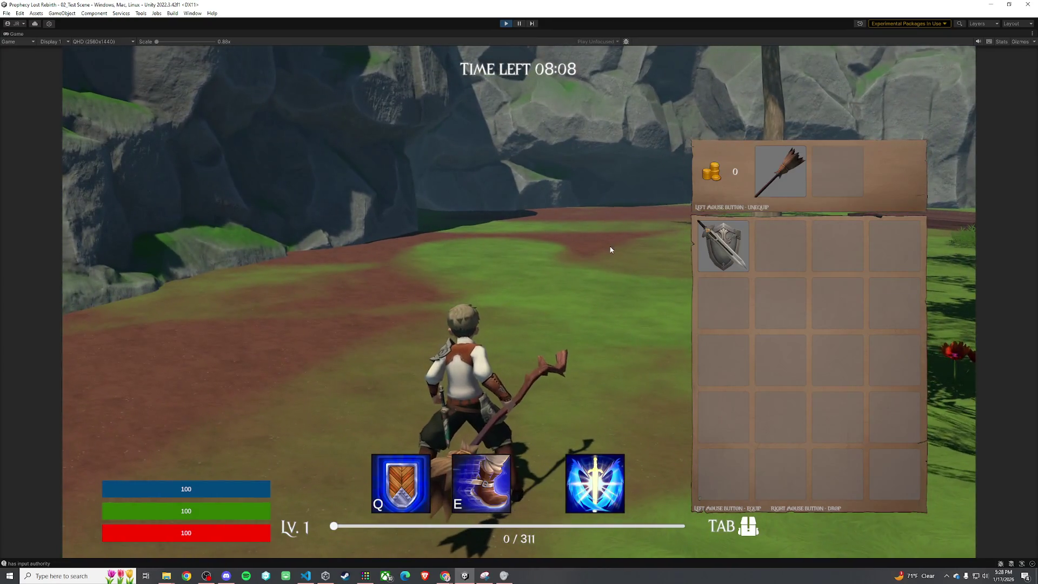
pyautogui.press('Tab')
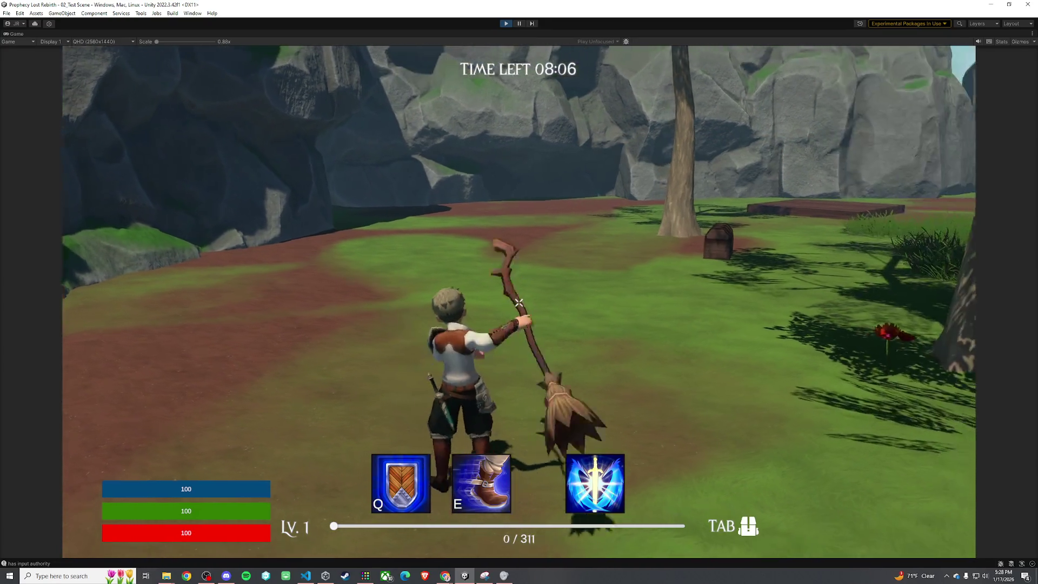
pyautogui.press('w')
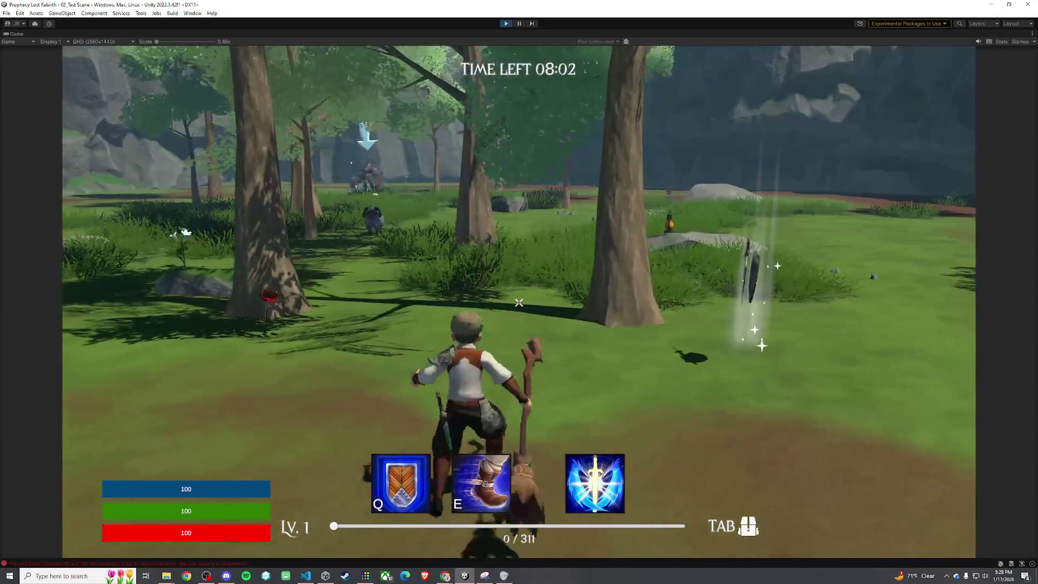
pyautogui.press('Tab')
pyautogui.click(723, 245)
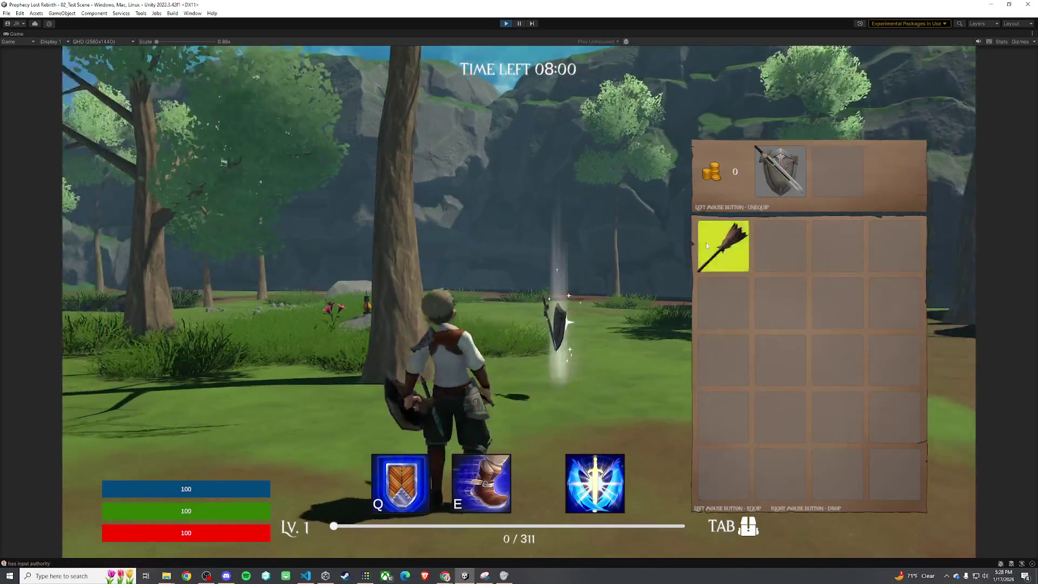
pyautogui.press('Tab')
# Sprint through the forest to the armored enemy and strike it three times with the sword
pyautogui.press('w')
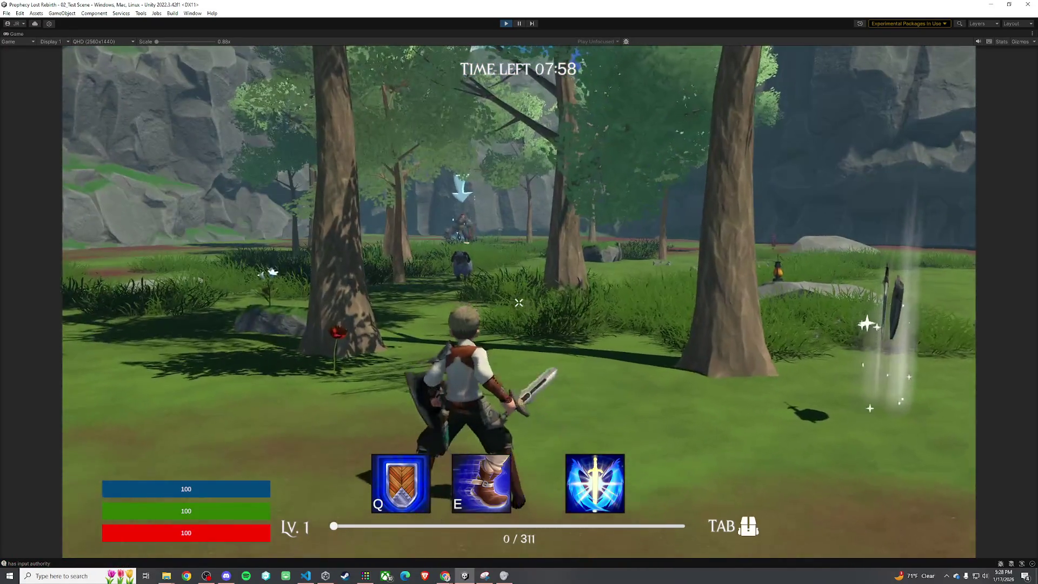
pyautogui.press('w')
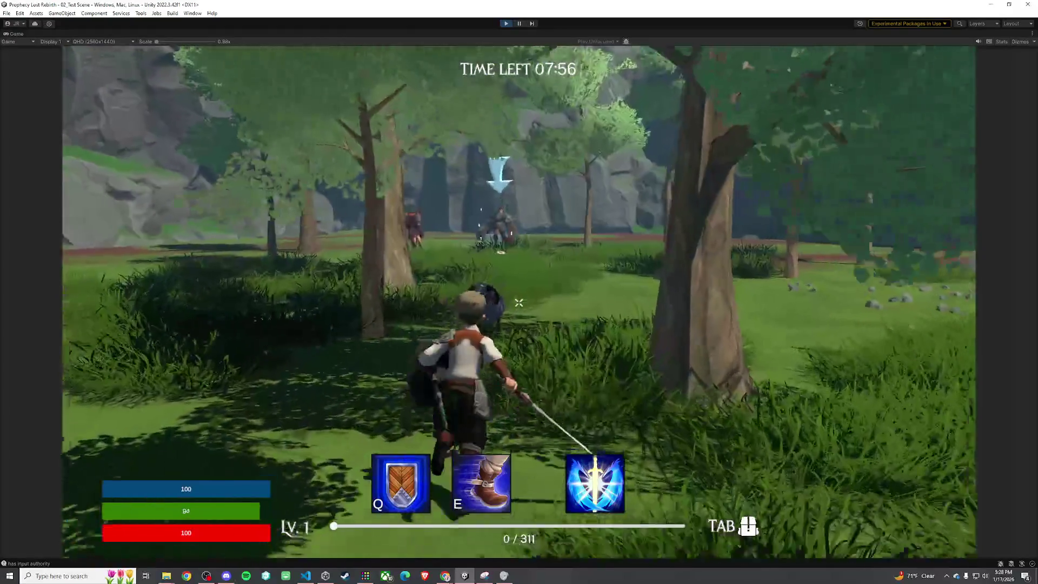
pyautogui.press('w')
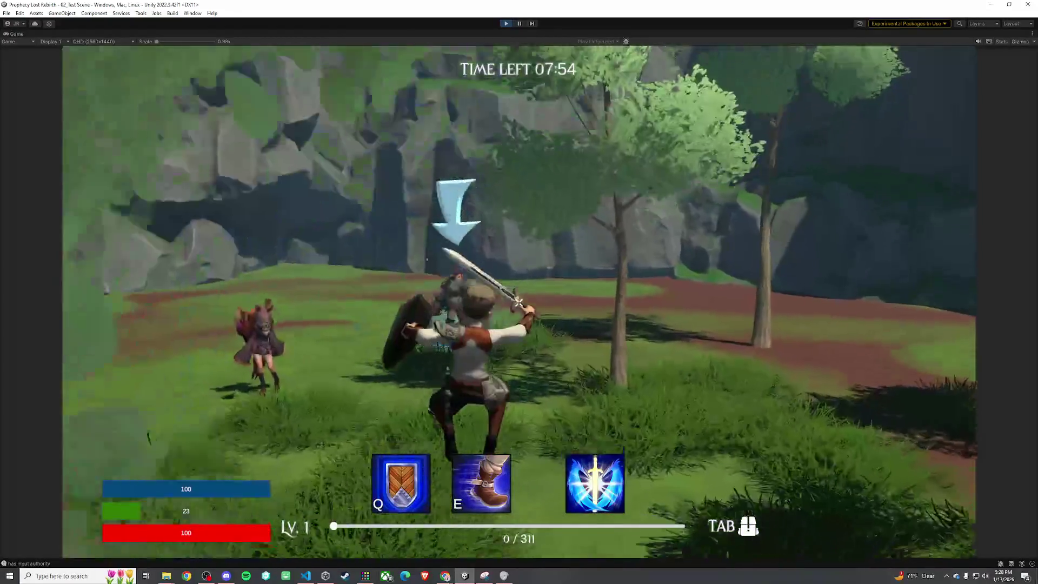
pyautogui.press('w')
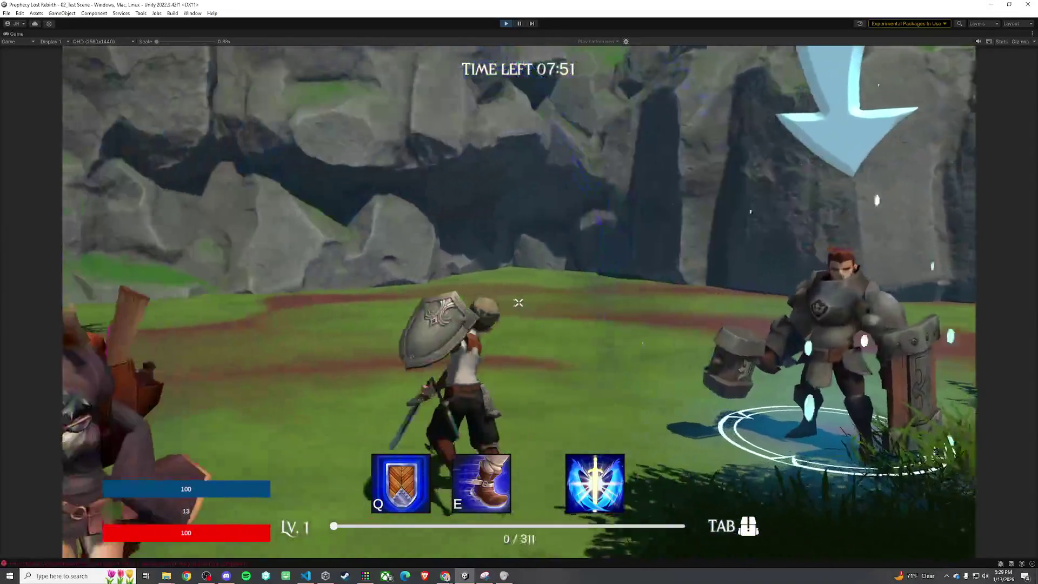
pyautogui.click(518, 303)
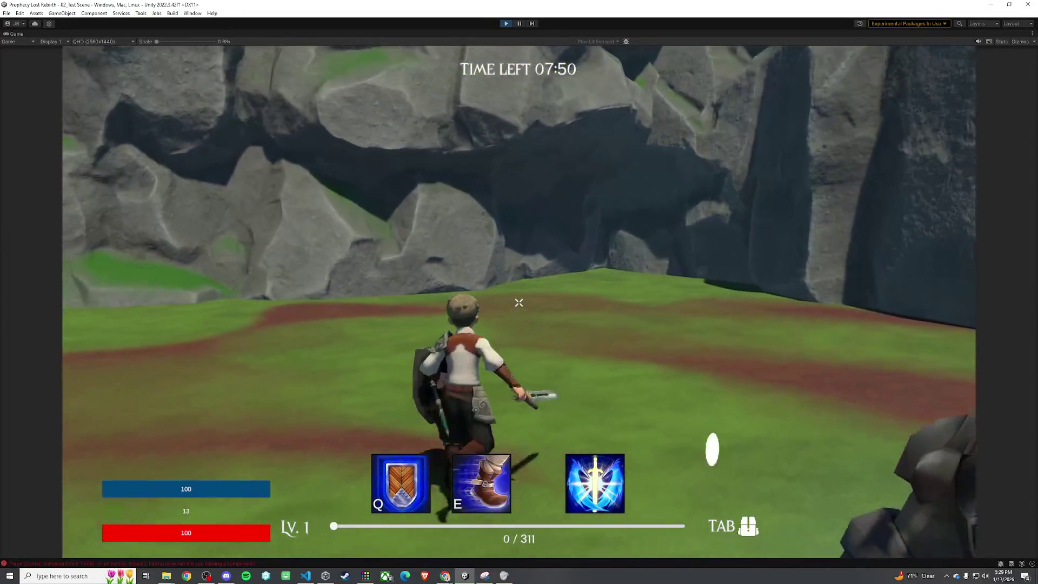
pyautogui.click(518, 303)
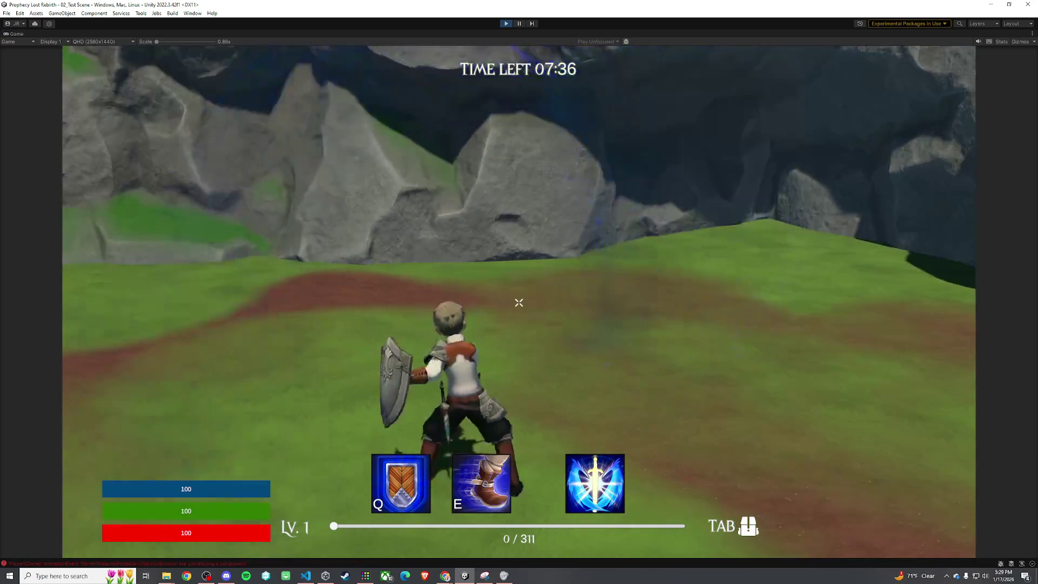
pyautogui.click(519, 303)
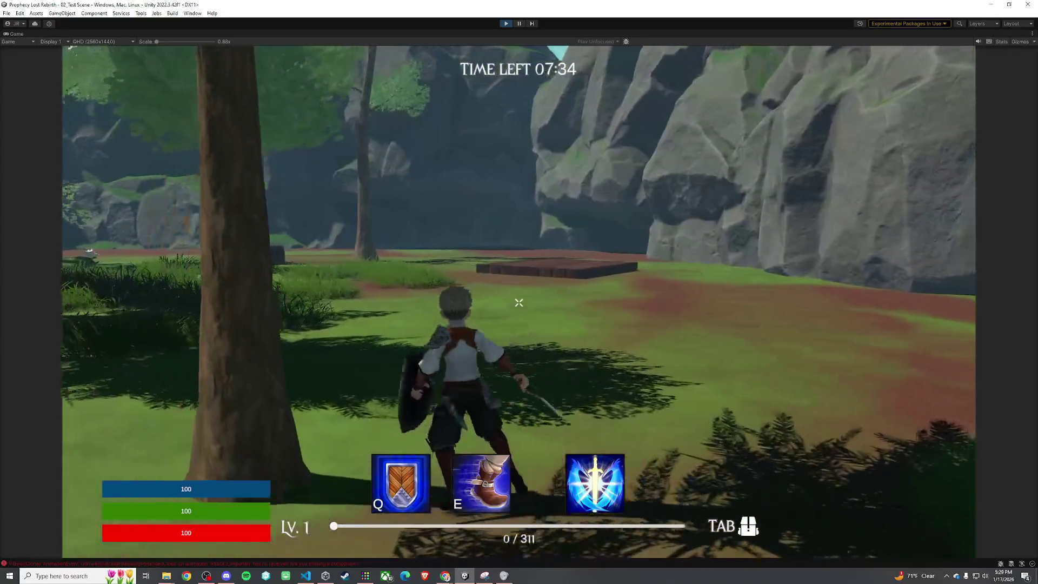
pyautogui.press('super')
pyautogui.click(503, 27)
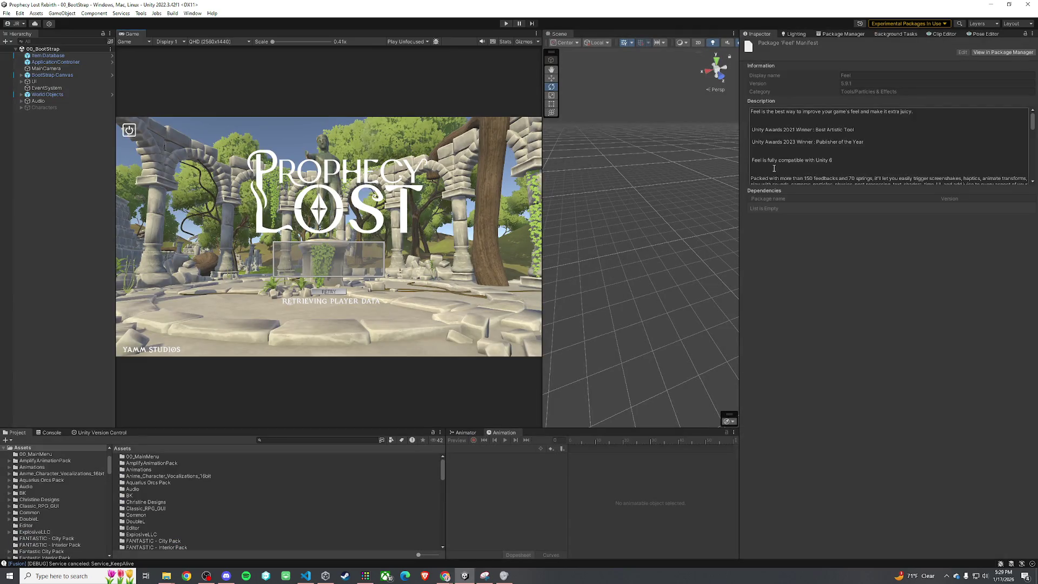
# Save the 00_BootStrap scene with File > Save
pyautogui.click(7, 13)
pyautogui.click(33, 52)
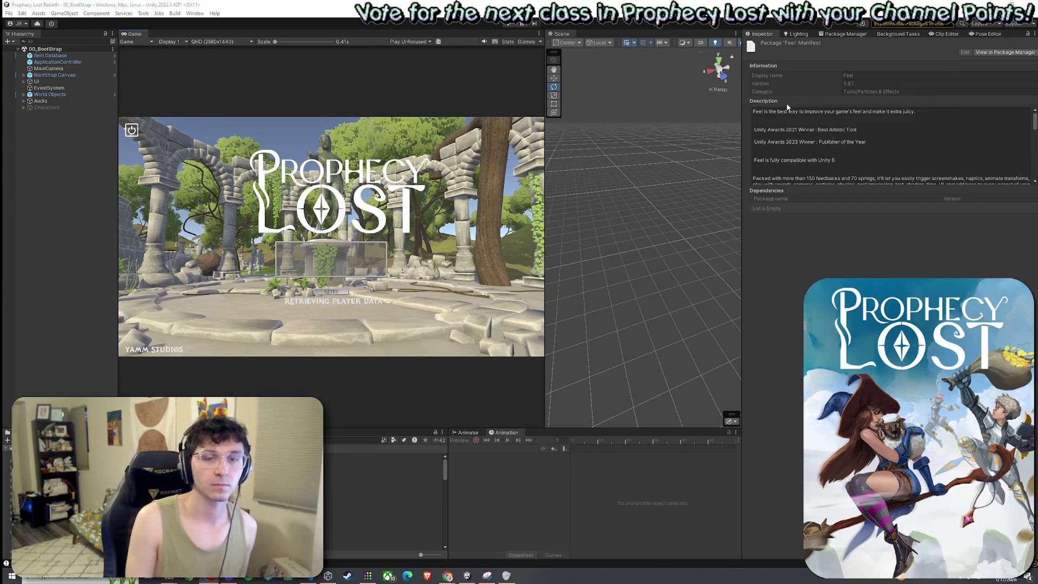
# Glance at the Edit menu, then select the 00_BootStrap scene root to clear the Inspector
pyautogui.click(21, 13)
pyautogui.click(28, 54)
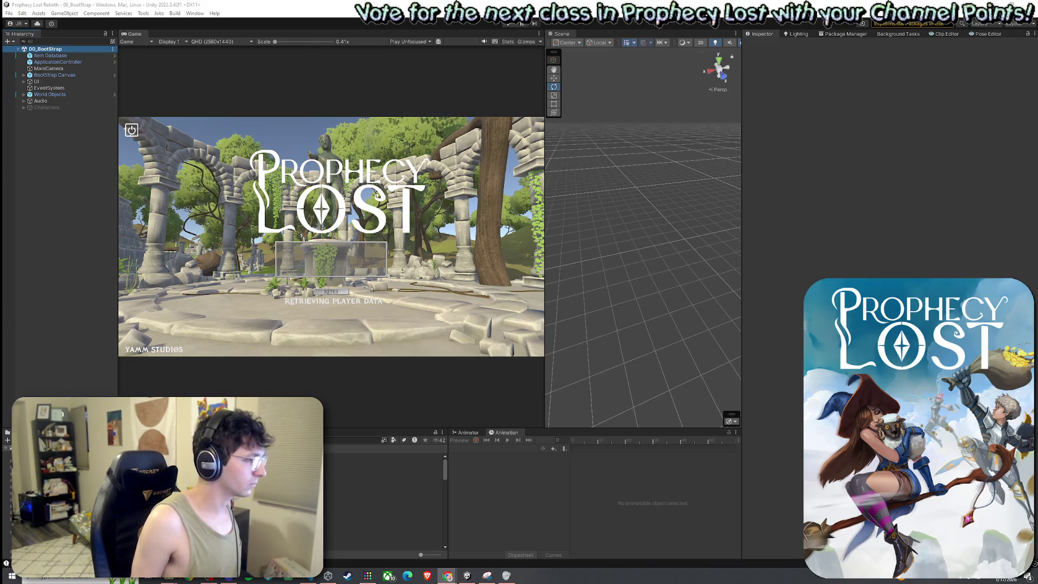
# Clear the Project search and open 02_Test Scene from the Scenes folder
pyautogui.click(354, 440)
pyautogui.write('a')
pyautogui.press('BackSpace')
pyautogui.scroll(-5, 384, 500)
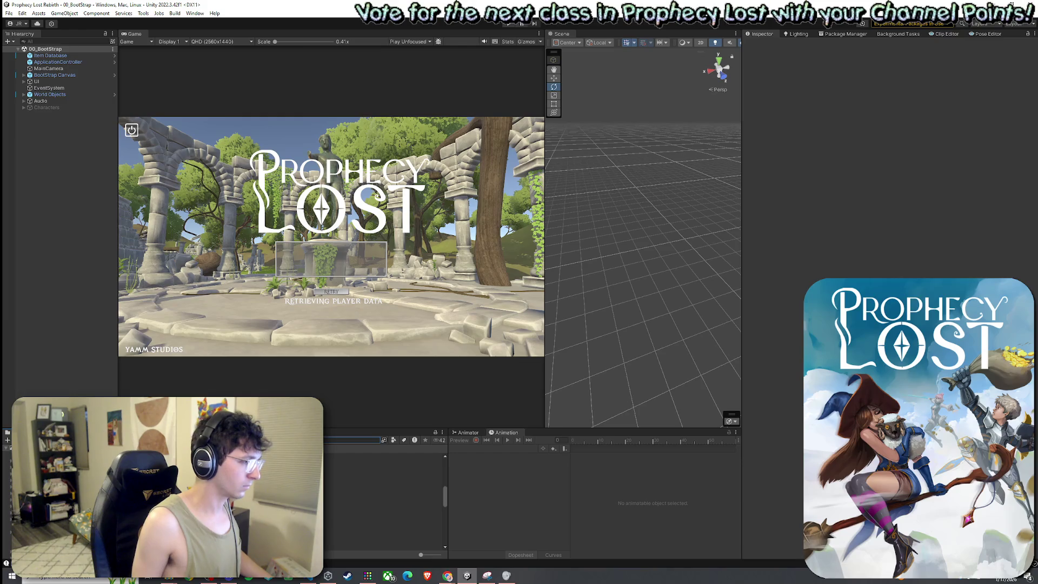
pyautogui.click(378, 485)
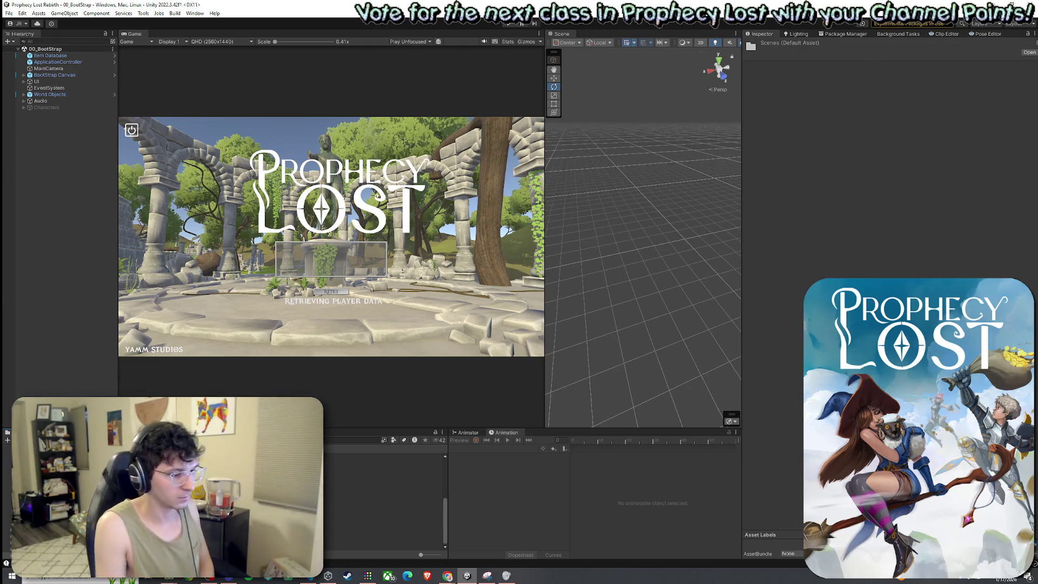
pyautogui.scroll(3, 384, 500)
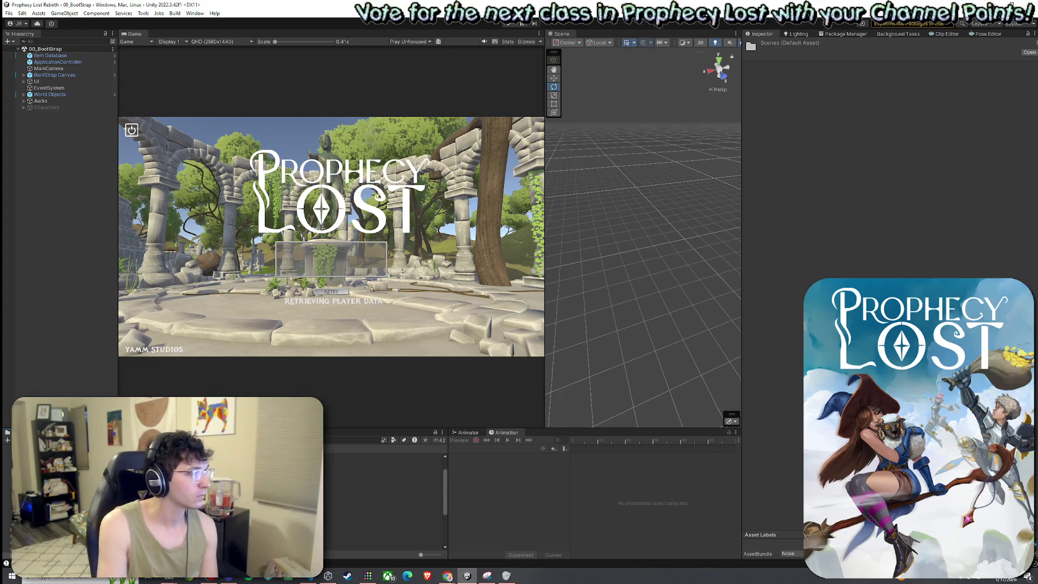
pyautogui.click(378, 490)
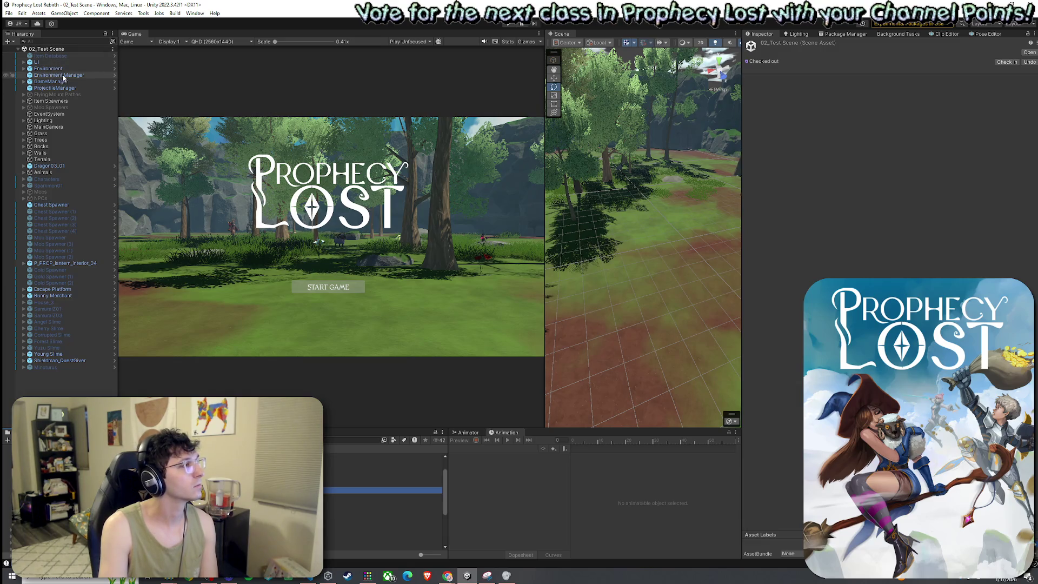
# Select MainCamera, collapse its Camera component, and remove the Camera Mover script
pyautogui.click(59, 126)
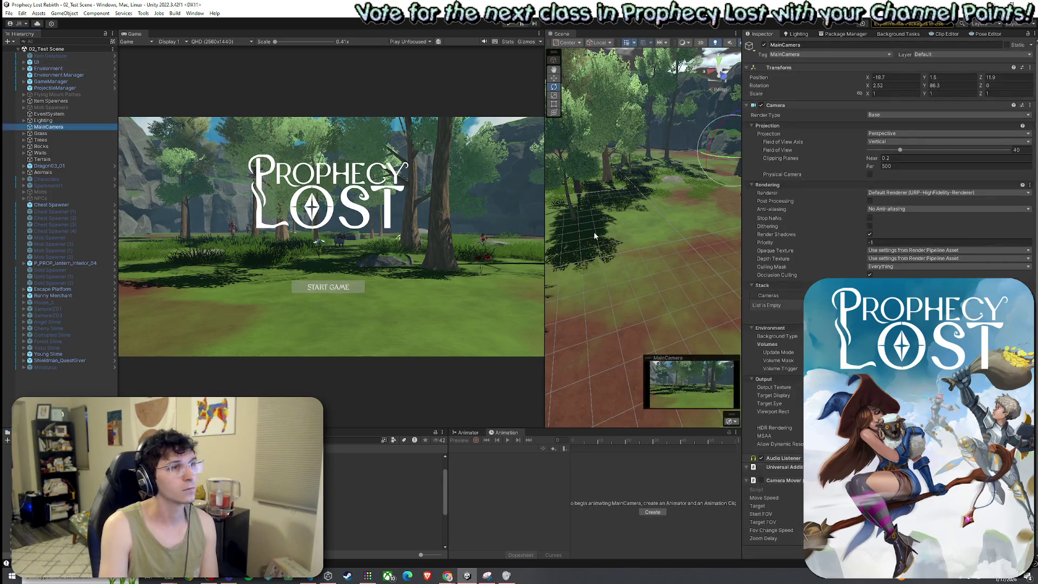
pyautogui.click(746, 105)
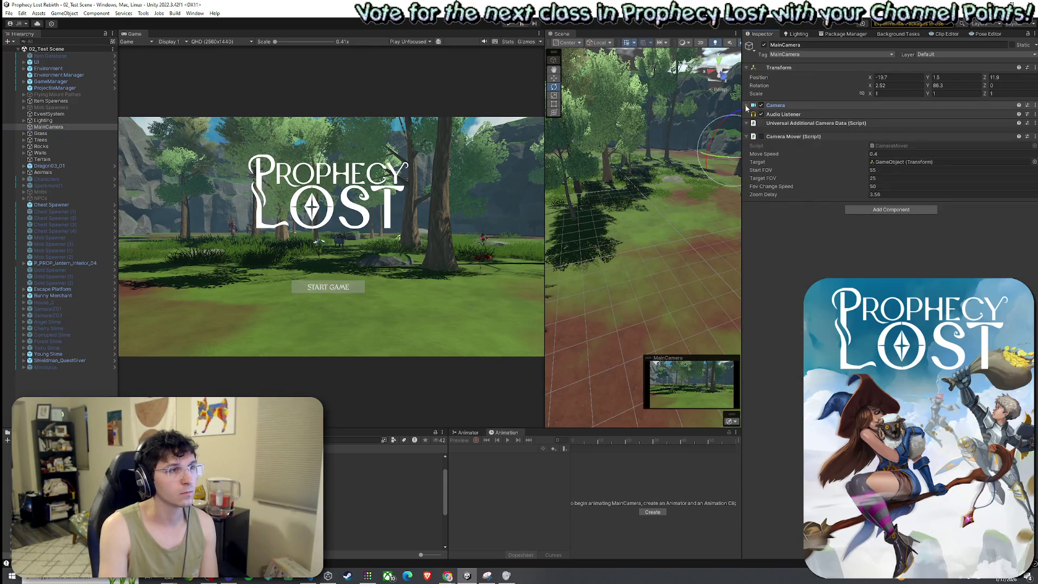
pyautogui.click(1035, 136)
pyautogui.click(993, 176)
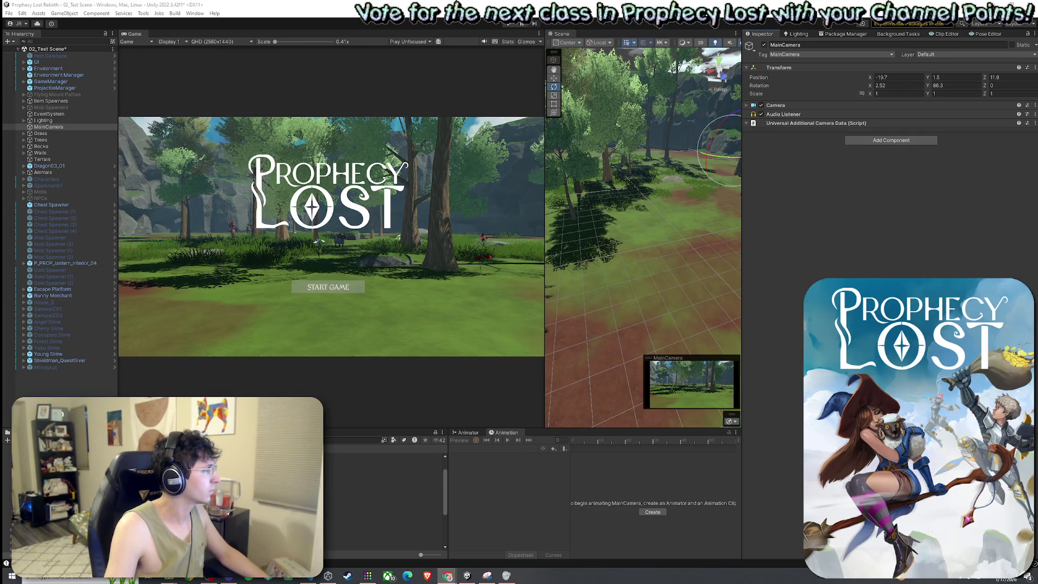
# Add an MMF Player to MainCamera with a Camera Shake feedback
pyautogui.click(874, 143)
pyautogui.write('MMF')
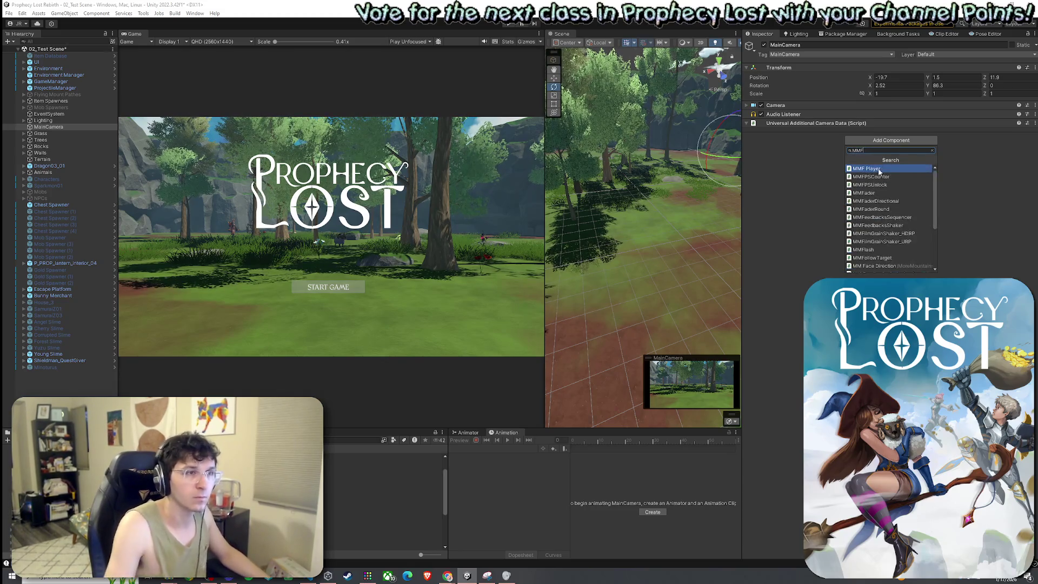
pyautogui.click(876, 169)
pyautogui.click(799, 189)
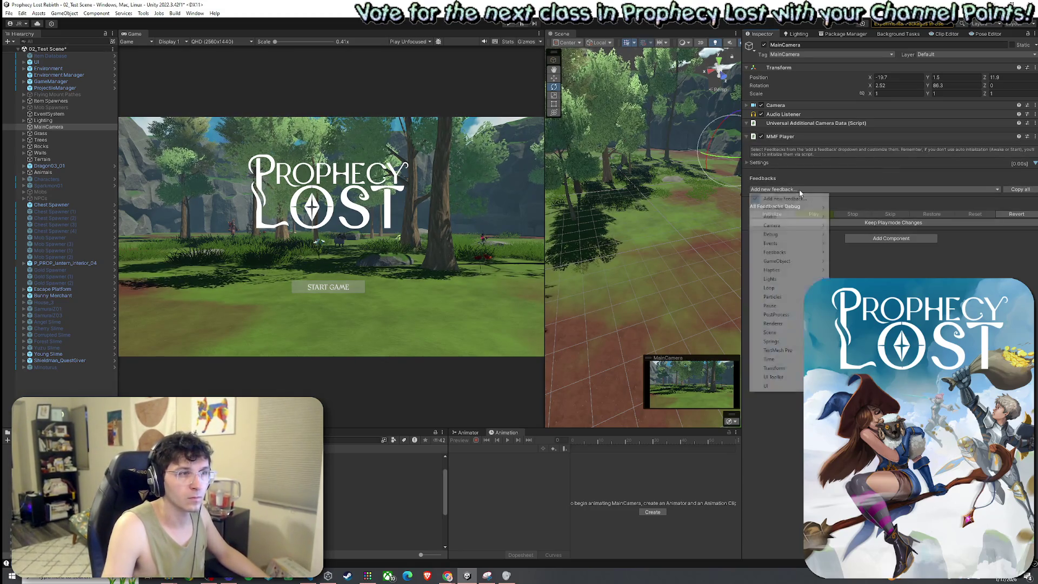
pyautogui.moveTo(800, 225)
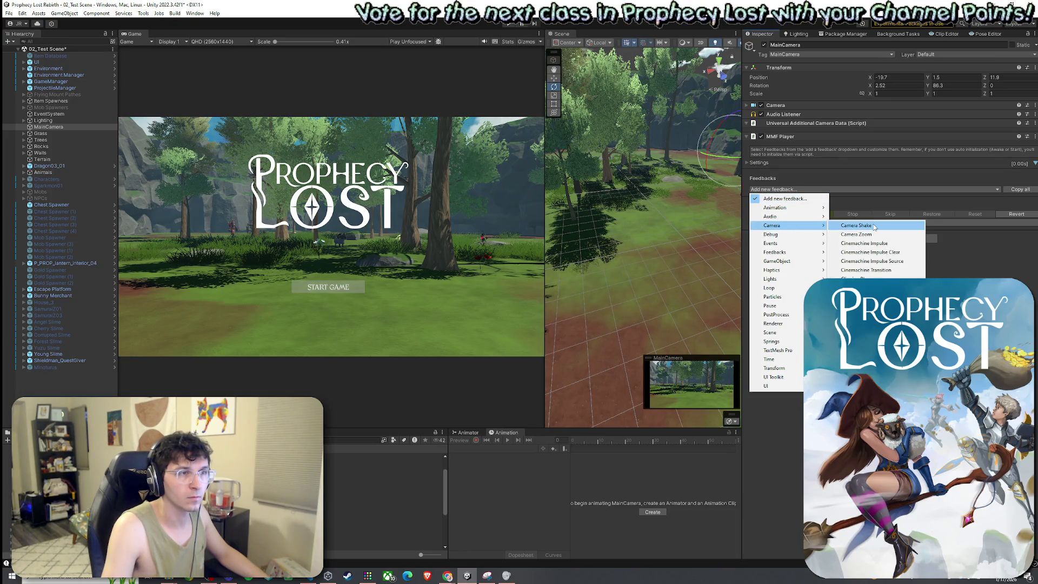
pyautogui.click(874, 226)
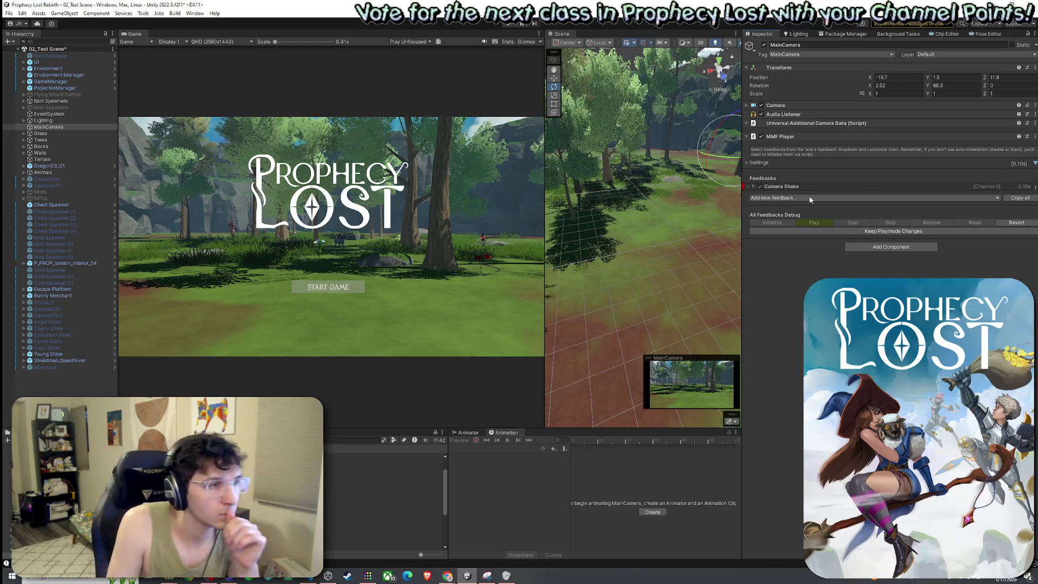
# Expand the Camera Shake feedback, enable randomized output, and reveal its shake duration and amplitude fields
pyautogui.click(1010, 187)
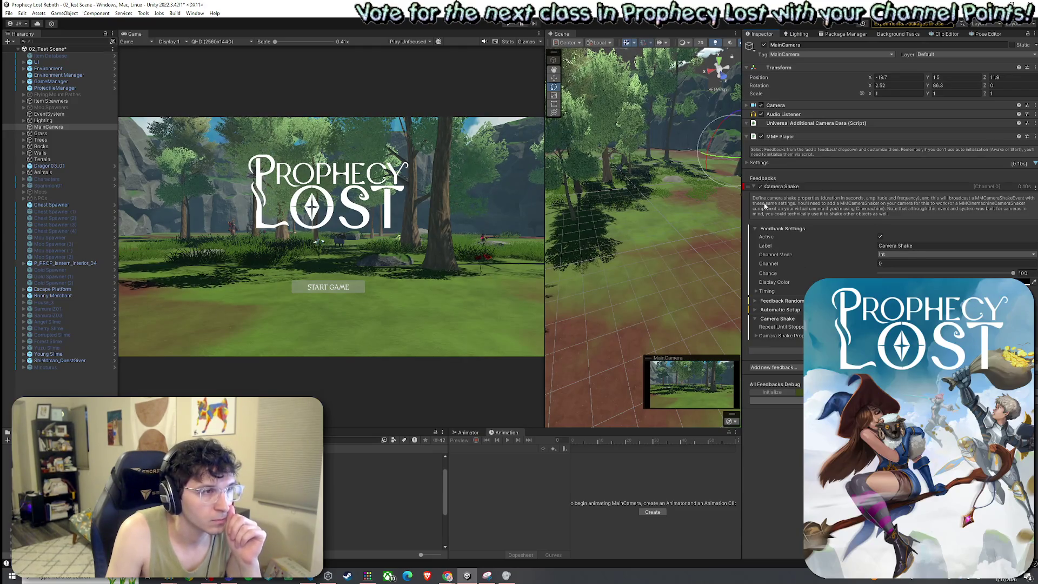
pyautogui.click(767, 302)
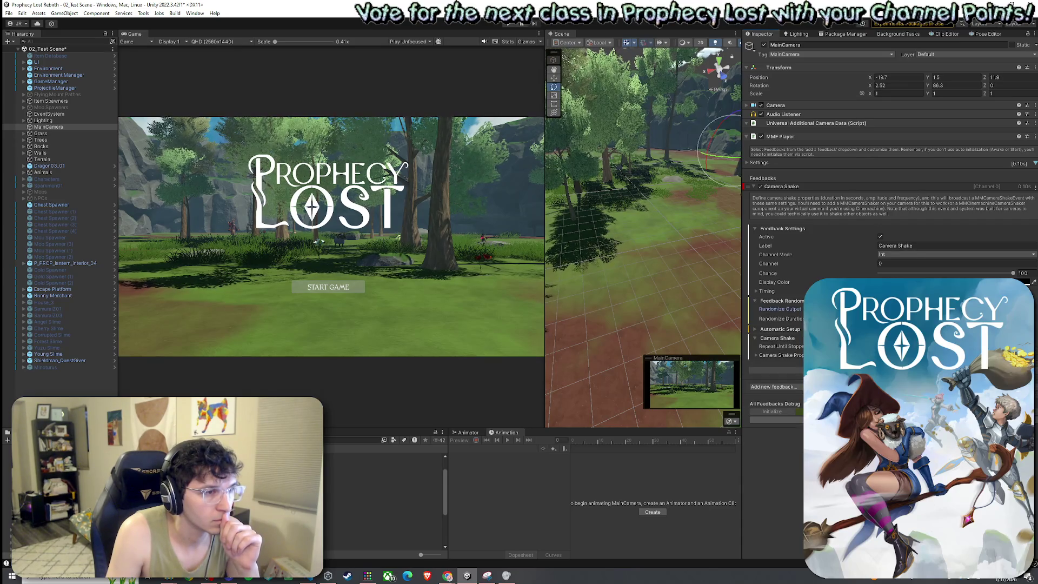
pyautogui.click(788, 309)
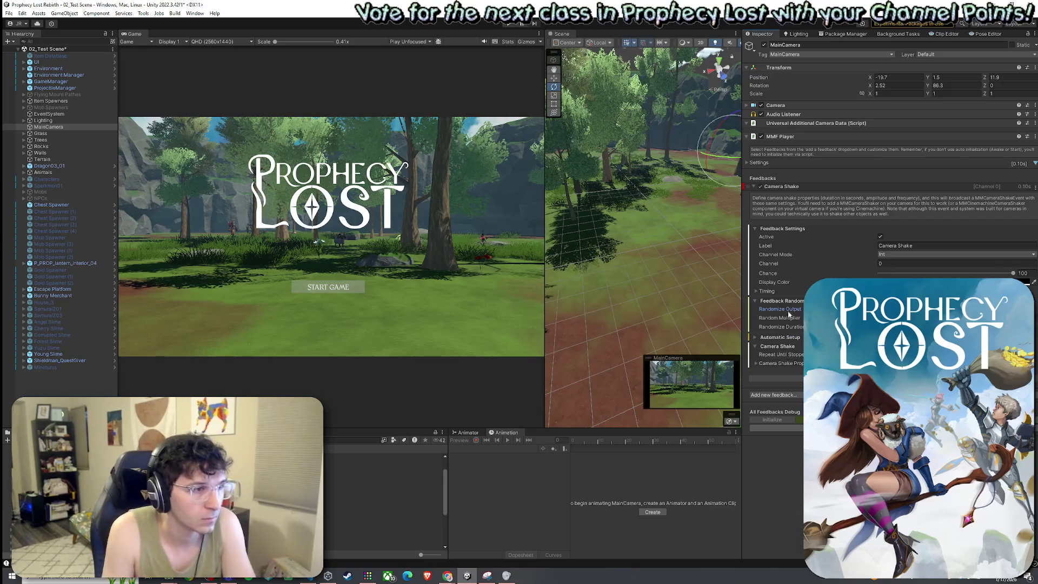
pyautogui.click(784, 338)
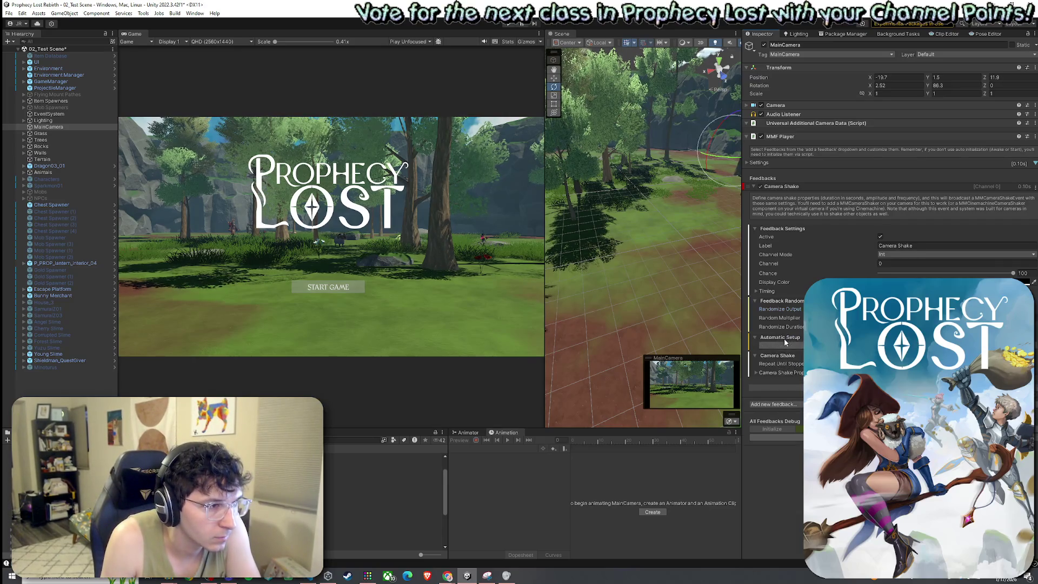
pyautogui.click(790, 372)
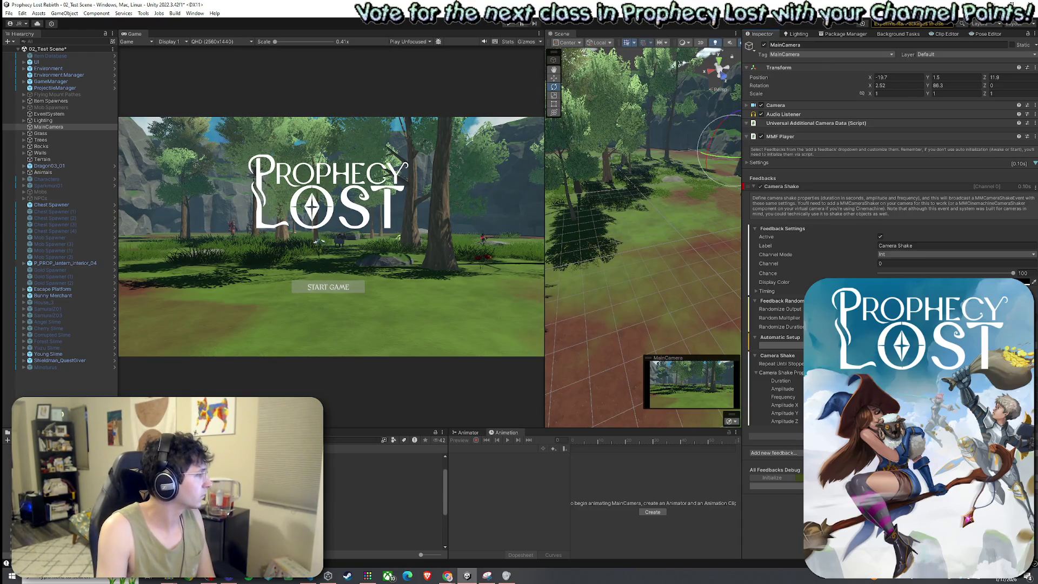
# Launch Snipping Tool, capture the Feedback Settings panel, and copy the snip
pyautogui.press('super')
pyautogui.write('snip')
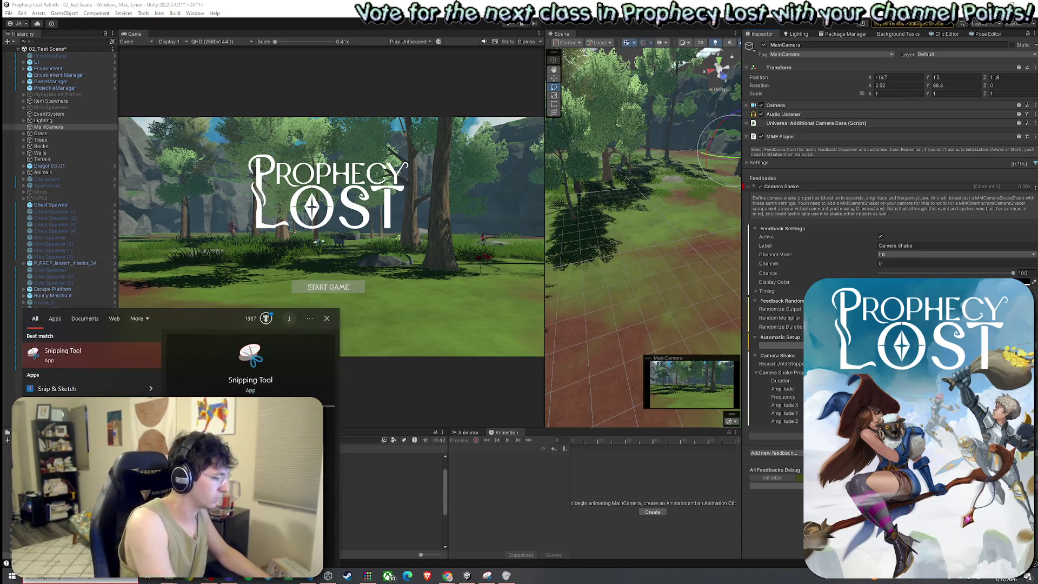
pyautogui.press('Return')
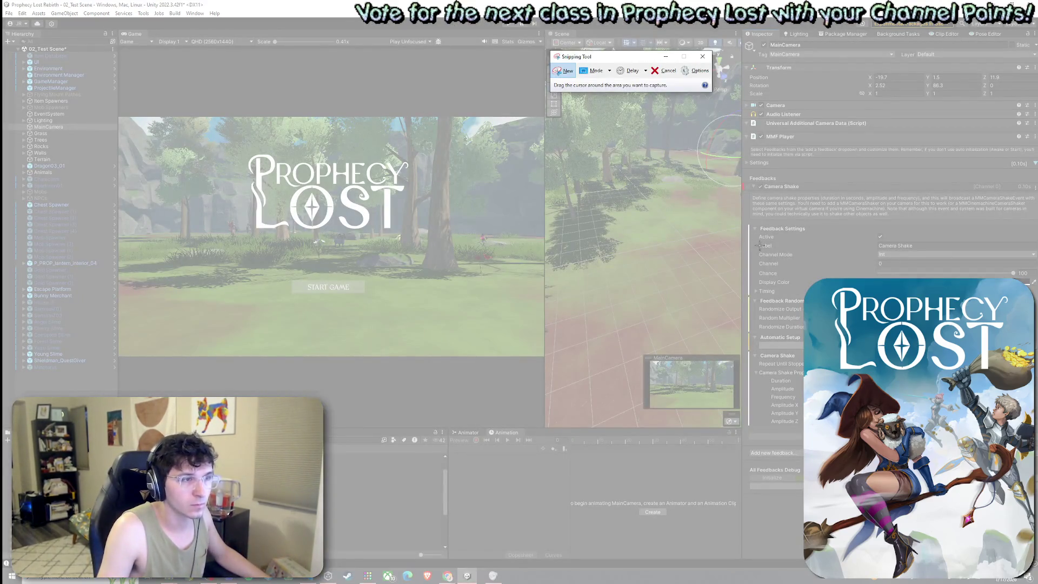
pyautogui.moveTo(748, 218)
pyautogui.mouseDown()
pyautogui.moveTo(947, 446)
pyautogui.moveTo(1008, 447)
pyautogui.moveTo(1037, 430)
pyautogui.mouseUp()
pyautogui.click(681, 157)
pyautogui.click(697, 169)
pyautogui.hotkey('alt', 'Tab')
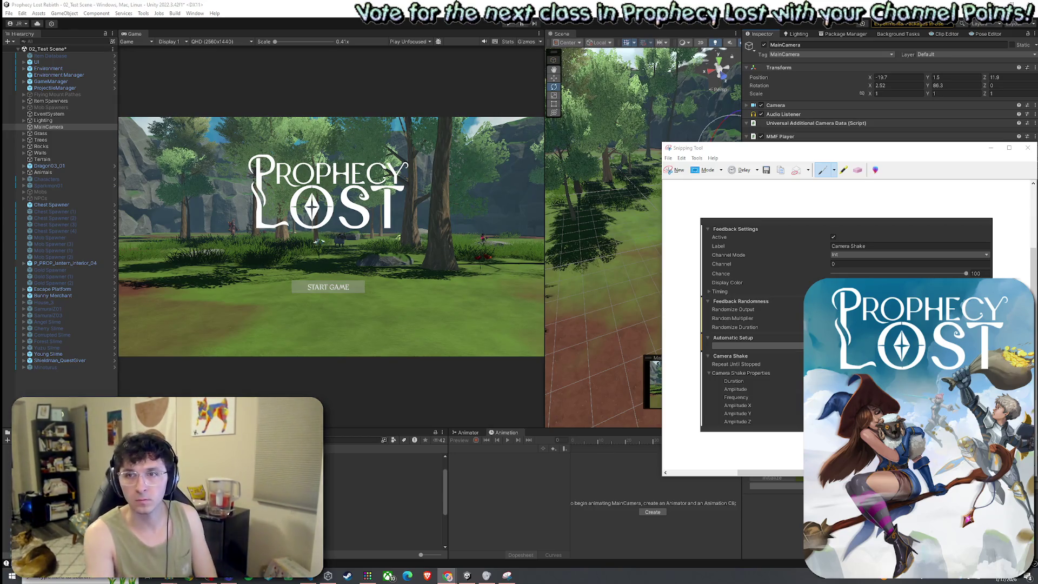
# Close Snipping Tool without saving the capture, then save the scene
pyautogui.click(1030, 153)
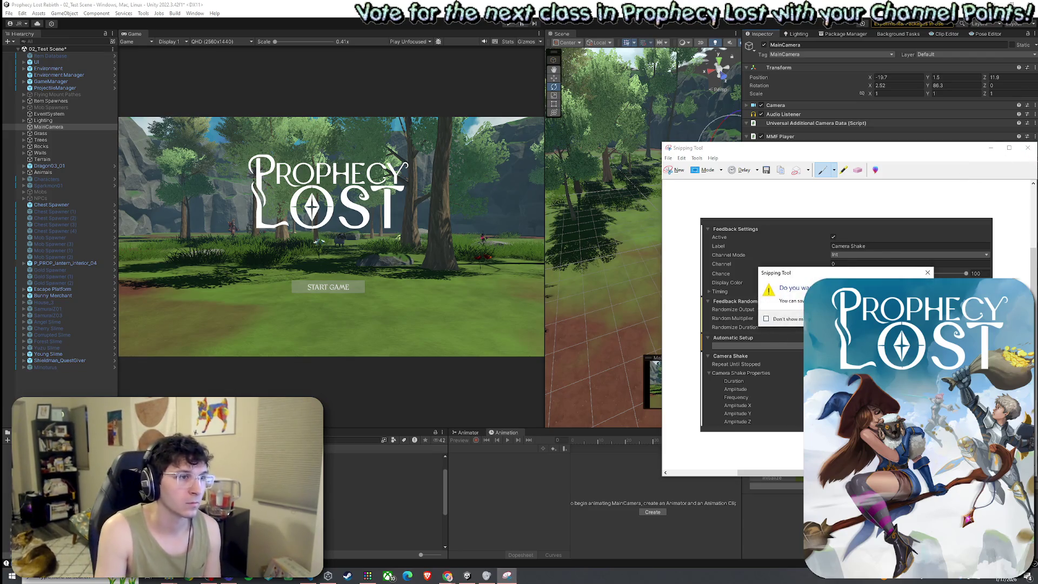
pyautogui.click(908, 319)
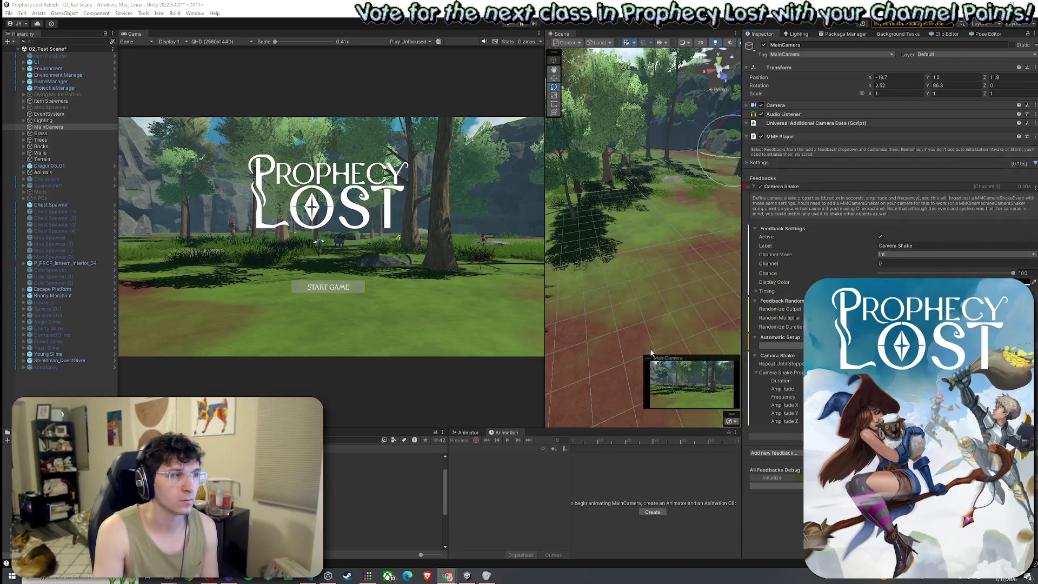
pyautogui.click(9, 13)
pyautogui.click(38, 53)
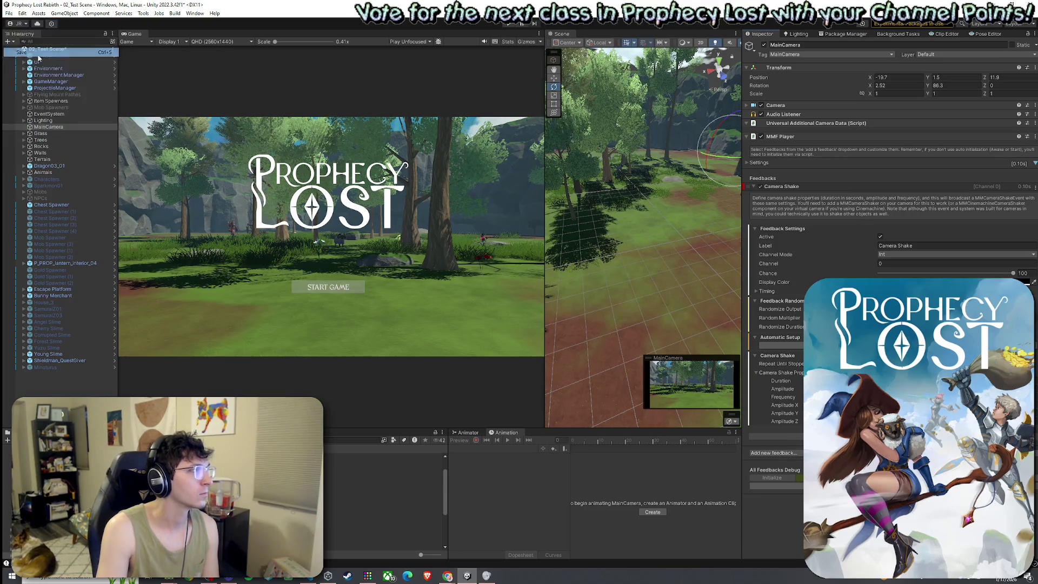
# Drag the Game/Scene splitter to the right to enlarge the Game view
pyautogui.moveTo(545, 144)
pyautogui.mouseDown()
pyautogui.moveTo(749, 165)
pyautogui.moveTo(680, 164)
pyautogui.mouseUp()
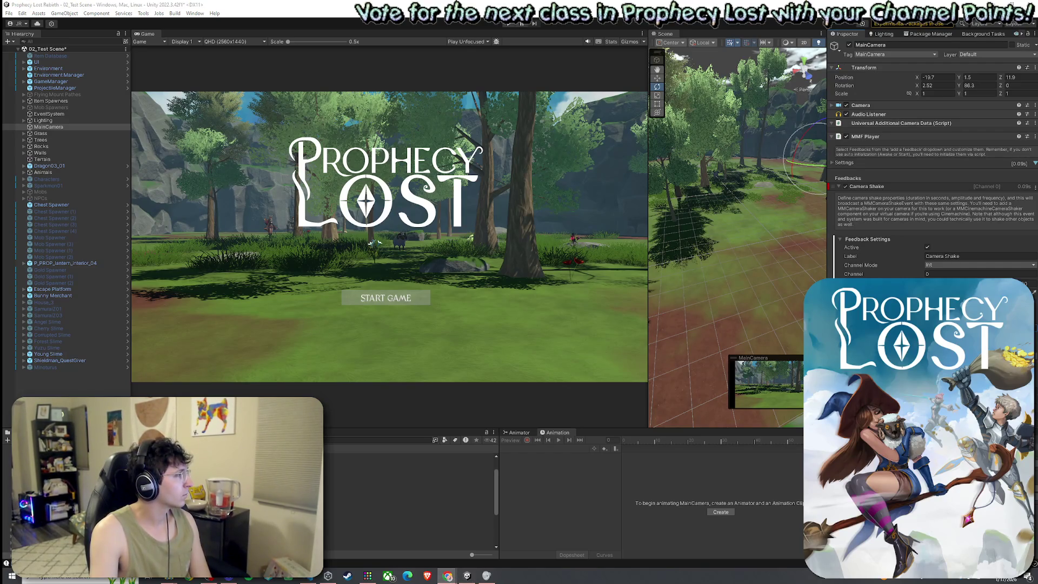
pyautogui.click(832, 136)
# Try adding another MMF Player to MainCamera and dismiss the already-present warning
pyautogui.click(931, 154)
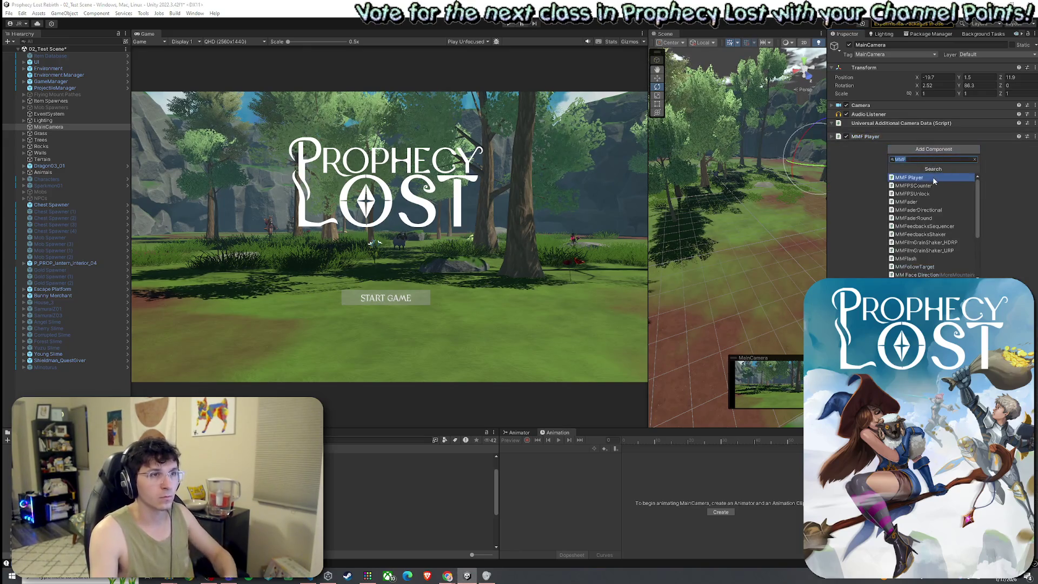
pyautogui.click(932, 177)
pyautogui.click(576, 305)
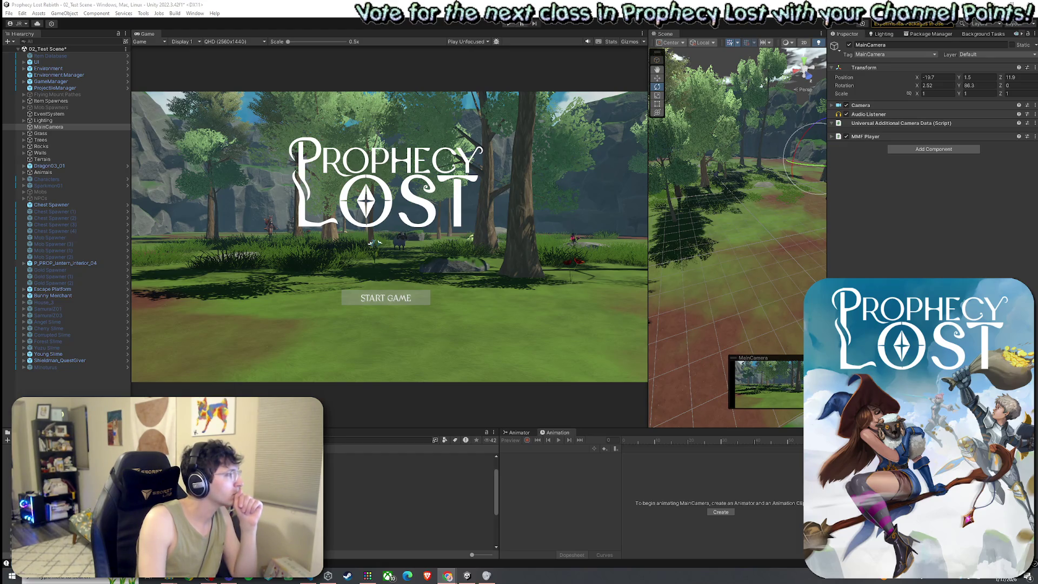
# Expand the MMF Player and prefix the Camera Shake feedback's label with 'Small'
pyautogui.click(832, 136)
pyautogui.click(838, 186)
pyautogui.click(838, 186)
pyautogui.click(838, 186)
pyautogui.click(864, 187)
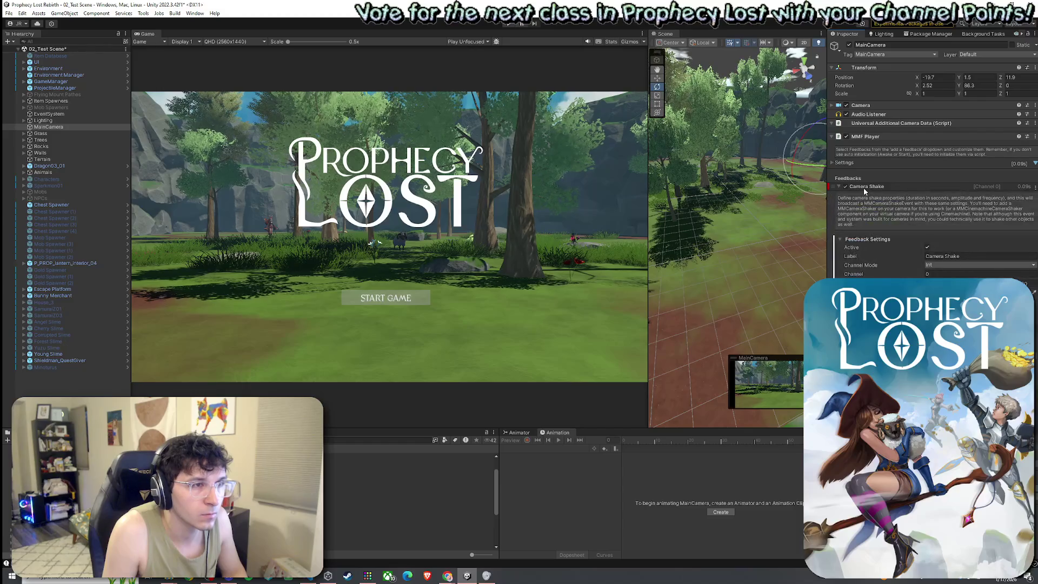
pyautogui.click(949, 255)
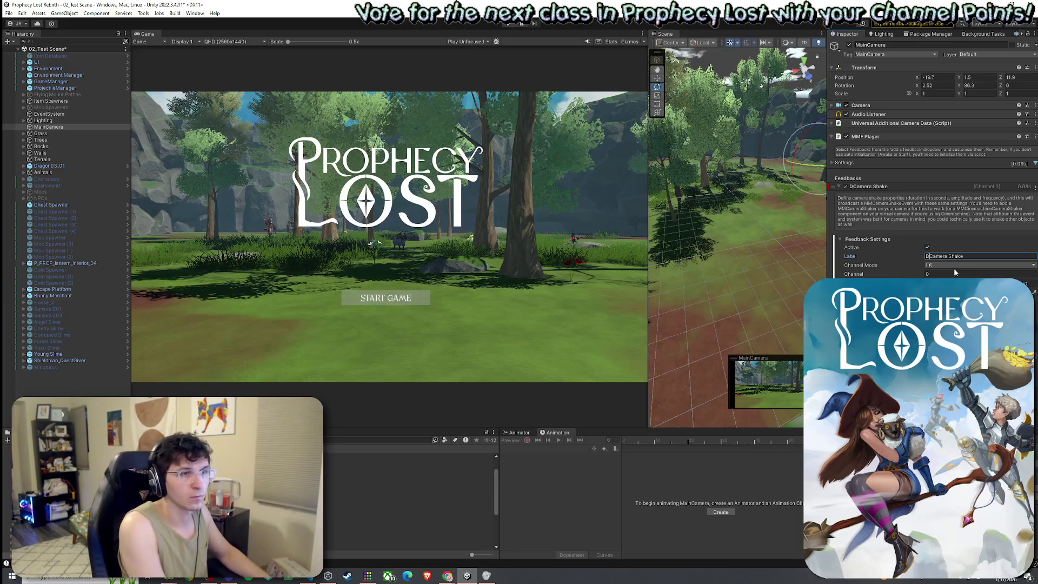
pyautogui.write('Small')
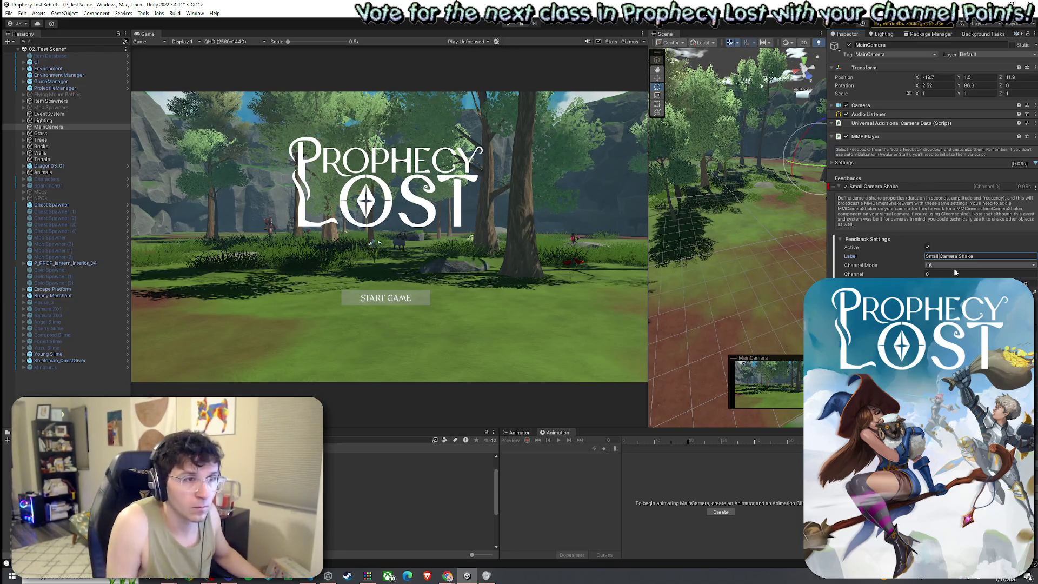
pyautogui.click(837, 186)
pyautogui.click(865, 198)
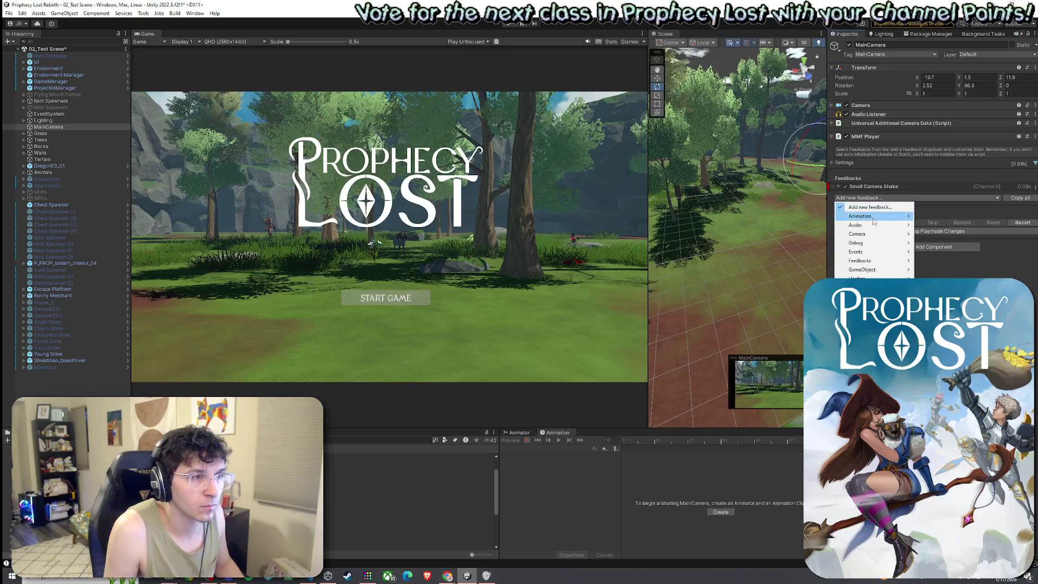
# Add a second Camera Shake feedback to MainCamera's MMF Player, labelled 'Big Camera Shake'
pyautogui.moveTo(876, 235)
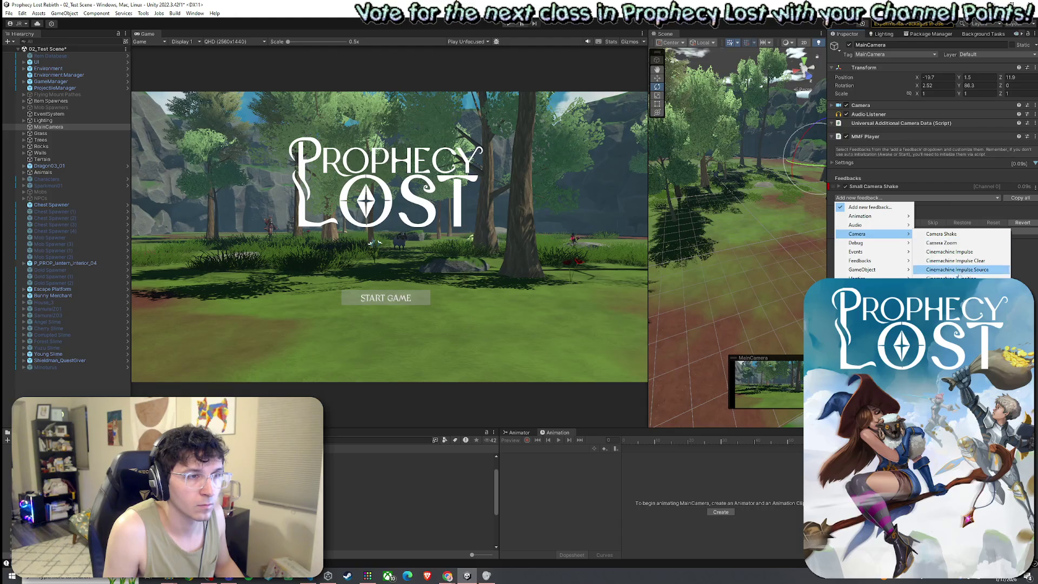
pyautogui.click(941, 233)
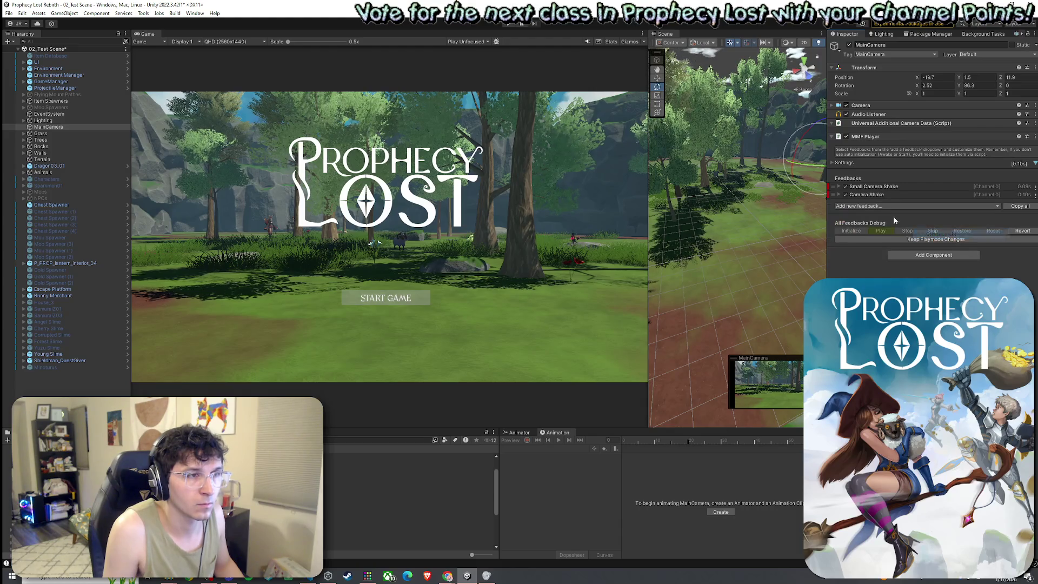
pyautogui.click(838, 194)
pyautogui.click(850, 250)
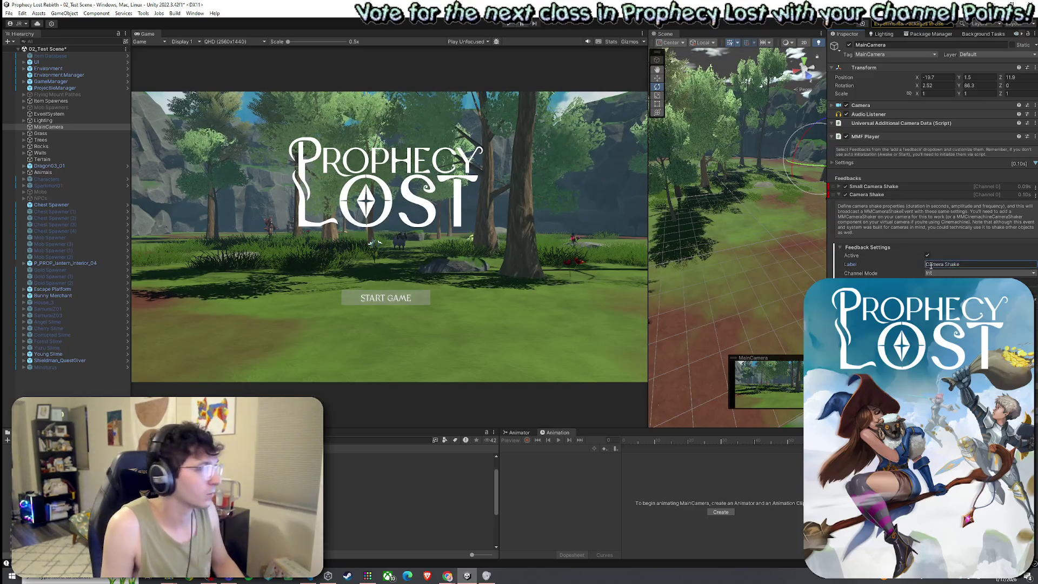
pyautogui.write('Big')
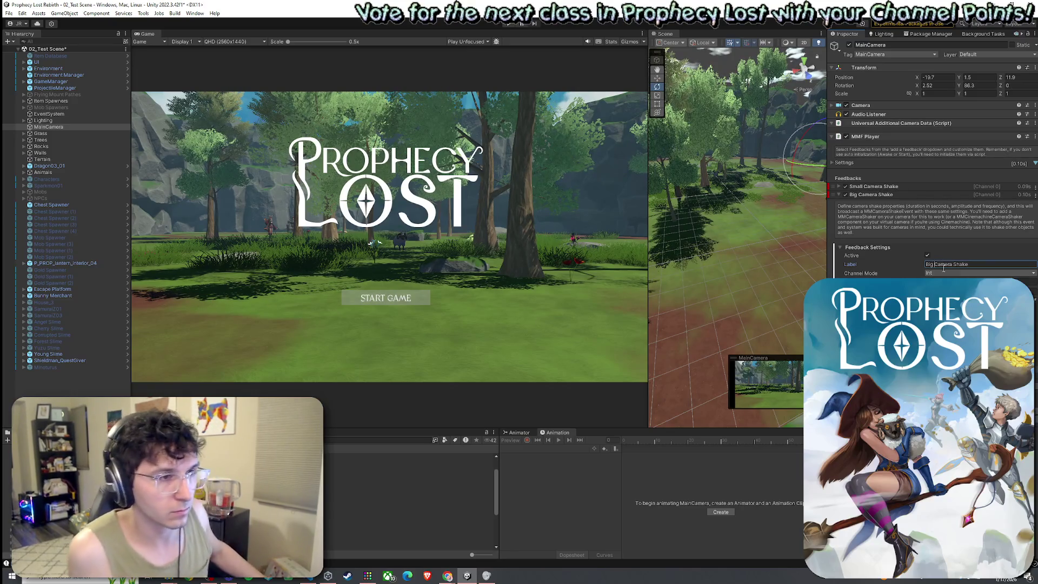
pyautogui.press('Return')
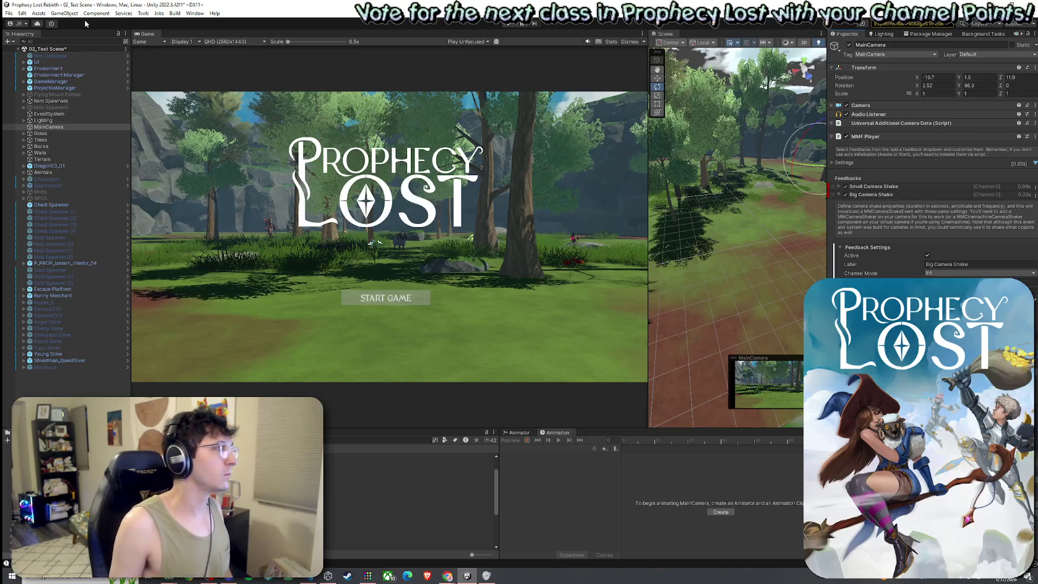
pyautogui.click(20, 14)
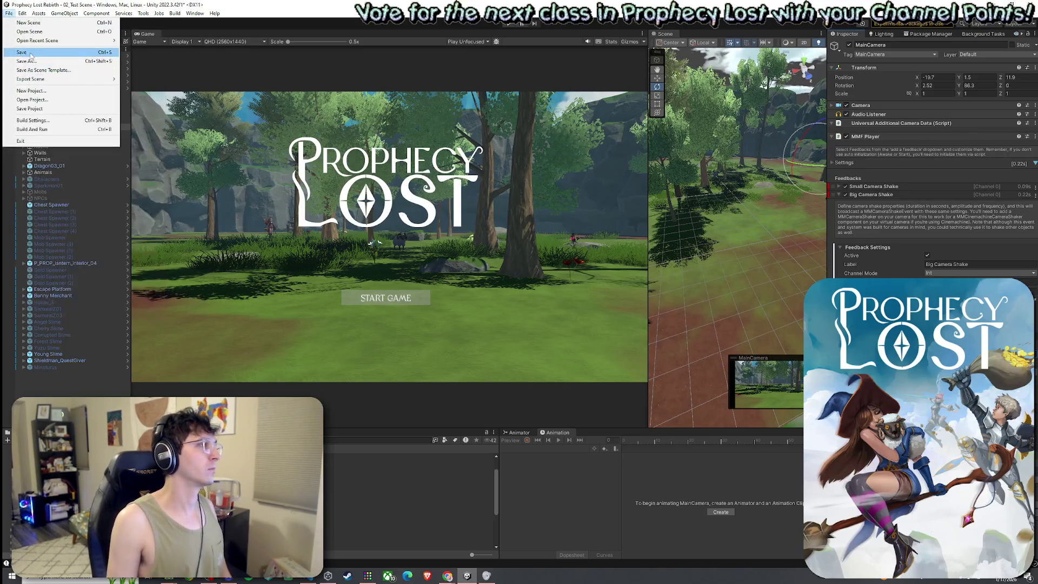
# Save the scene and look over the Small Camera Shake feedback's settings
pyautogui.press('Escape')
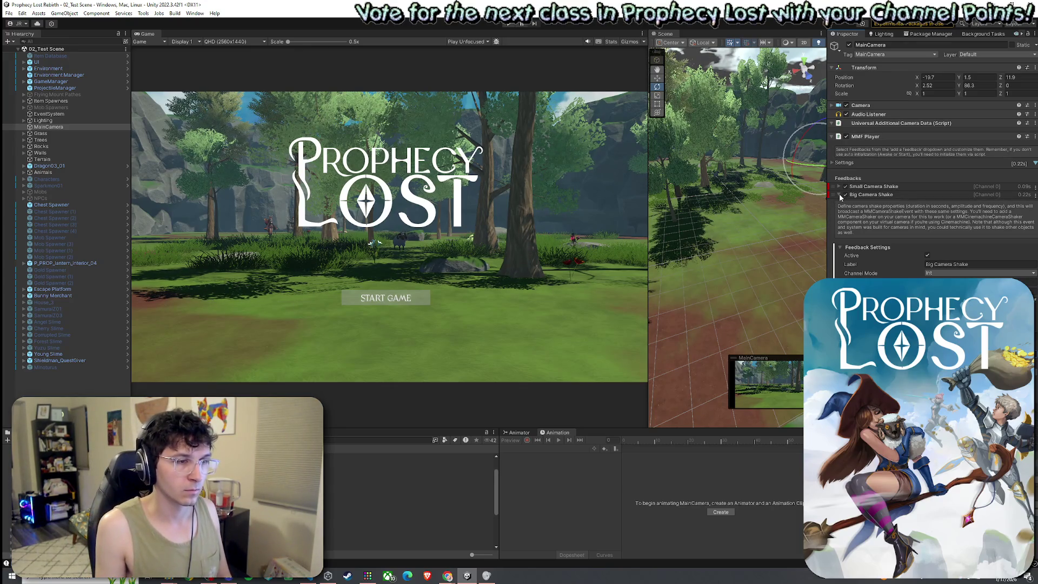
pyautogui.click(840, 195)
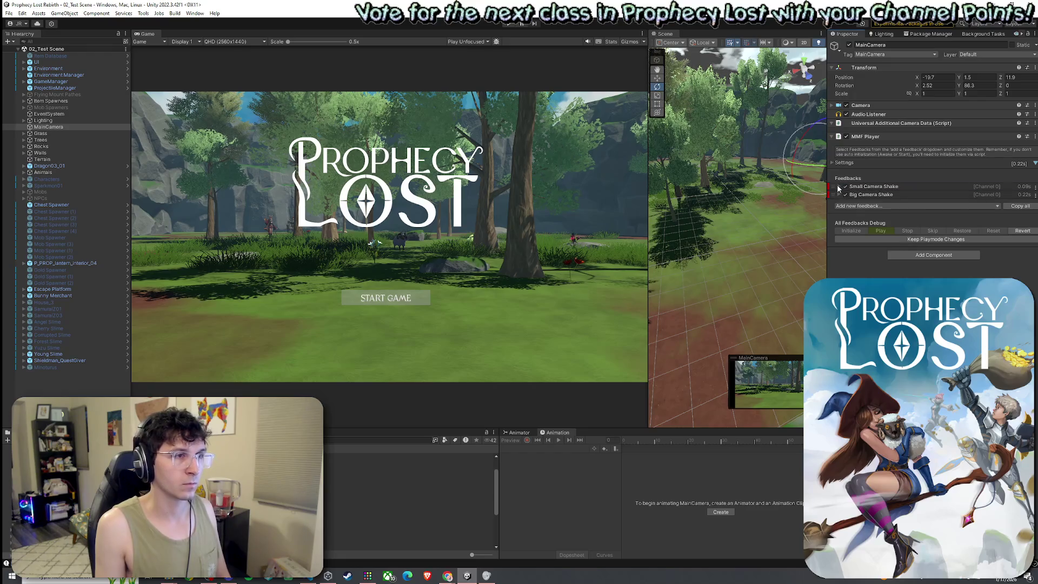
pyautogui.click(838, 187)
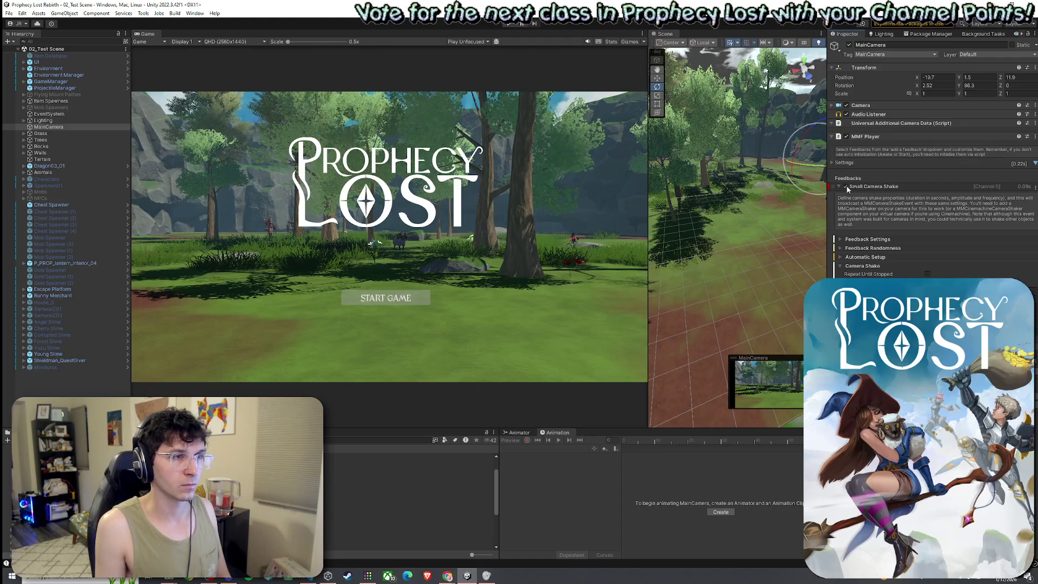
pyautogui.click(838, 186)
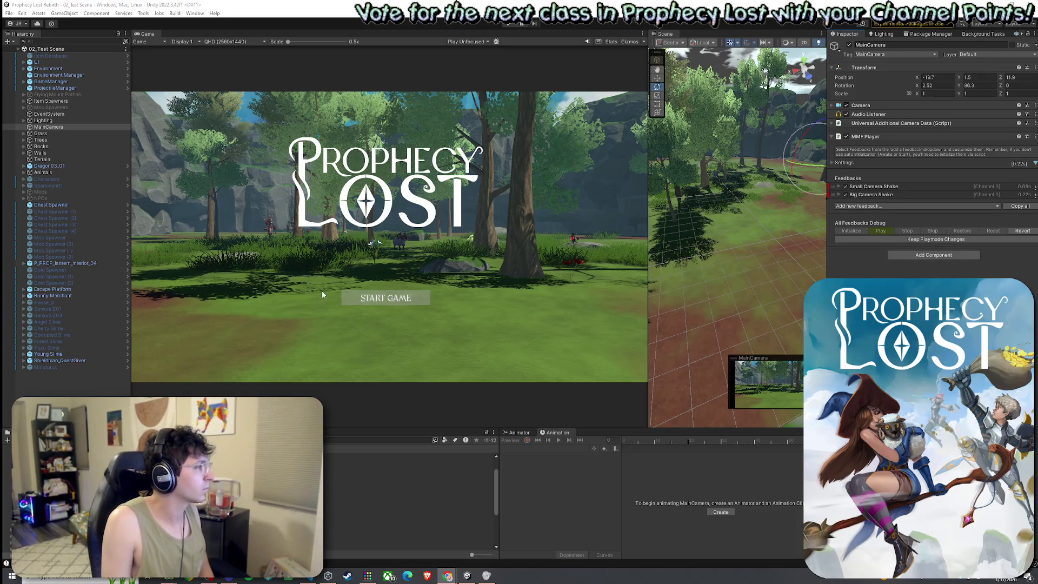
# Disable both the Small Camera Shake and Big Camera Shake feedbacks
pyautogui.click(845, 186)
pyautogui.click(845, 194)
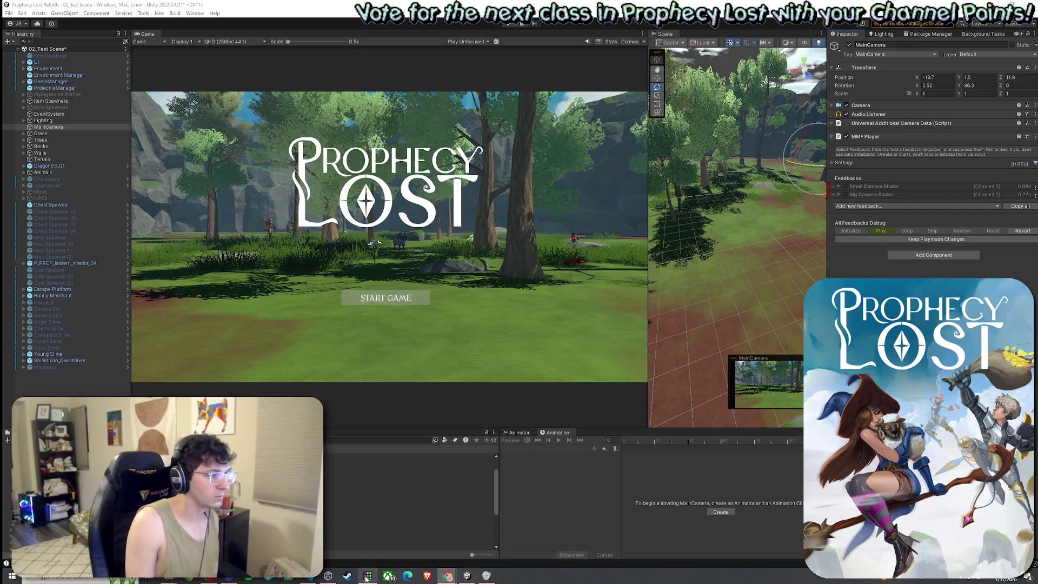
pyautogui.click(309, 576)
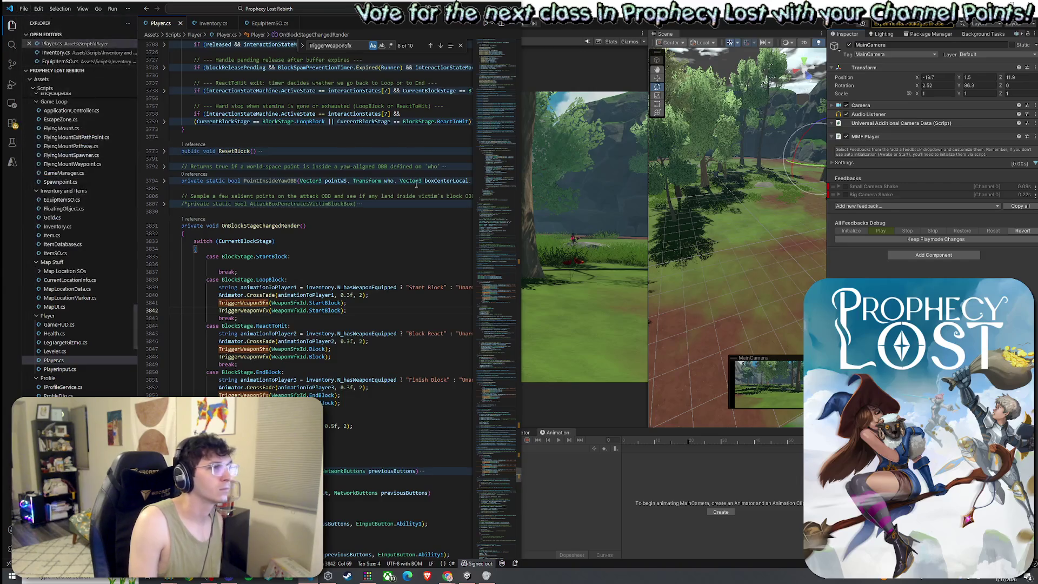
pyautogui.scroll(-3, 416, 184)
pyautogui.scroll(20, 416, 184)
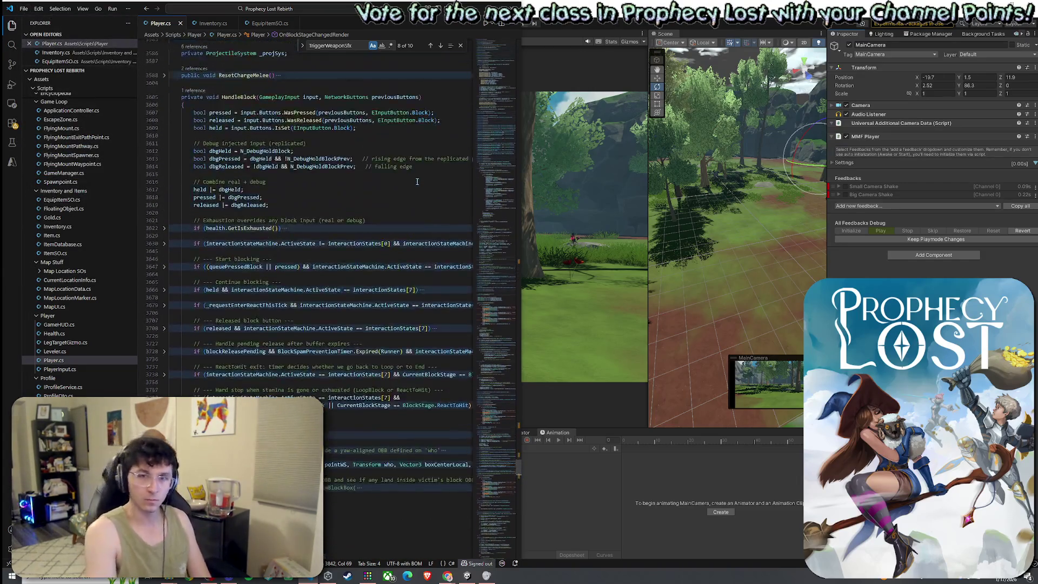
pyautogui.scroll(3, 385, 203)
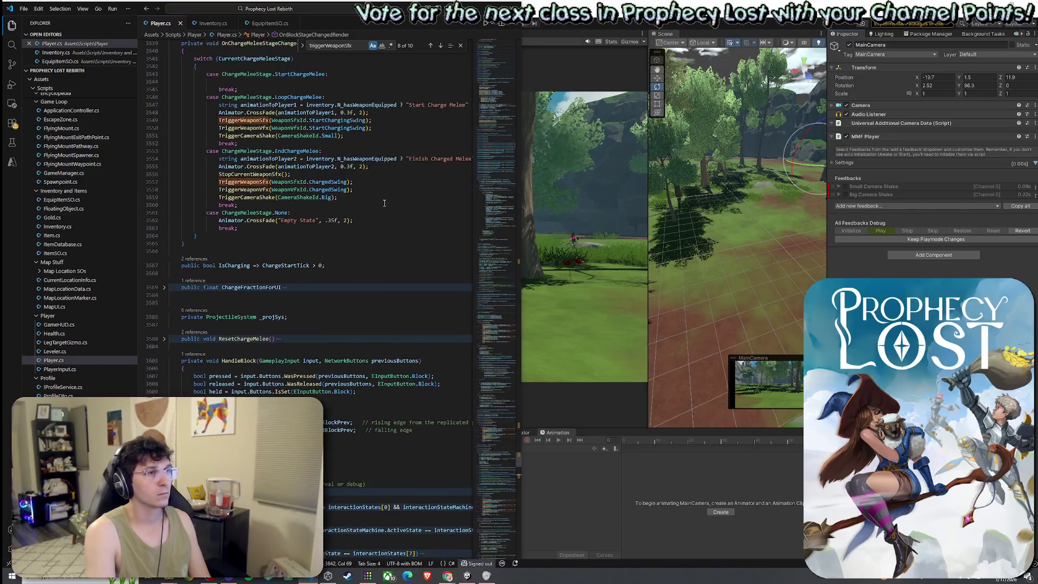
pyautogui.scroll(10, 384, 203)
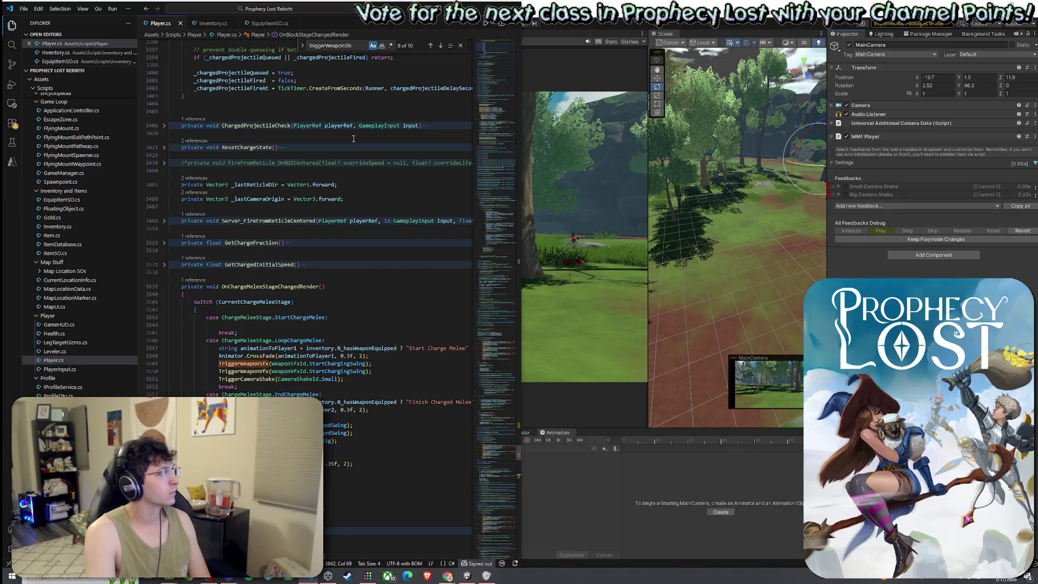
pyautogui.hotkey('alt', 'Tab')
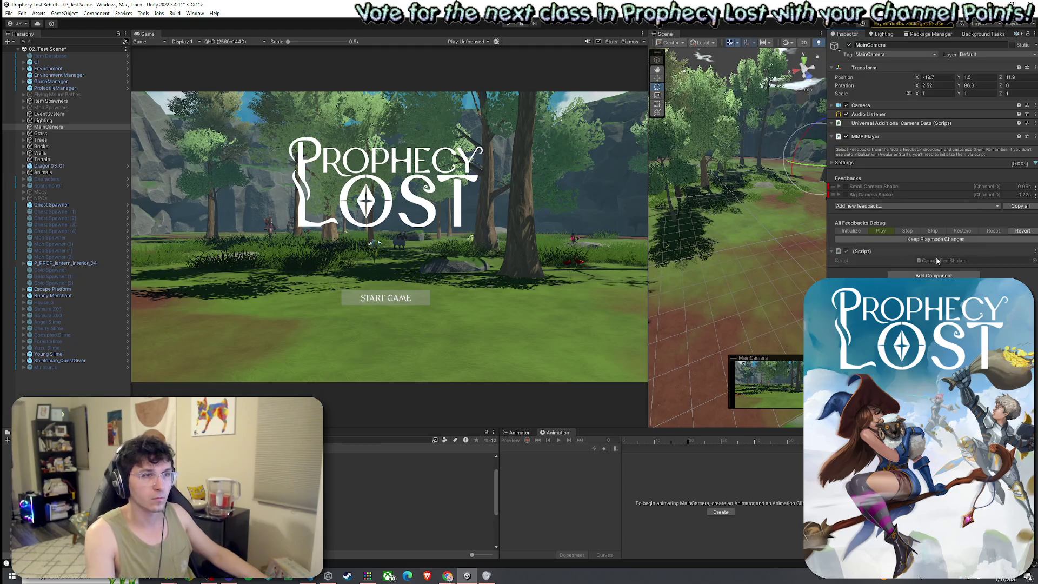
# Replace CameraFeelShakes' default code with the pasted small/big shake code and save it
pyautogui.doubleClick(943, 260)
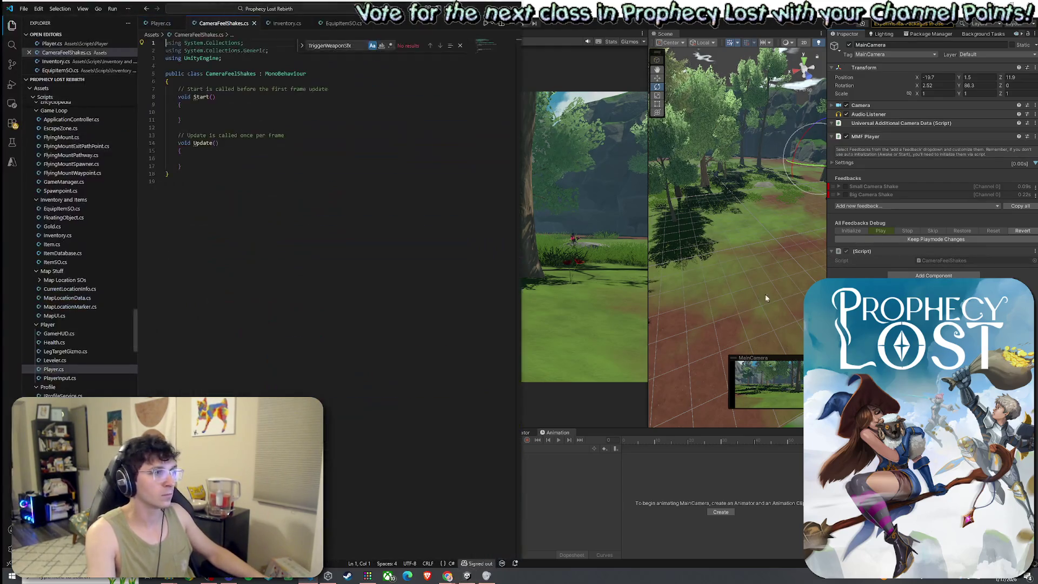
pyautogui.hotkey('ctrl', 'a')
pyautogui.write('using UnityEngine; using MoreMountains.Feedbacks;  public class CameraFeelShakes : MonoBehaviour {     [SerializeField] private MMF_Player player;     [SerializeField] private MMF_CameraShake smallShake;     [SerializeField] private MMF_CameraShake bigShake;      public void PlaySmall()     {         PlayOne(smallShake);     }      public void PlayBig()     {         PlayOne(bigShake);     }      private void PlayOne(MMF_Feedback feedback)     {         if (player == null || feedback == null) return;          // Temporarily enable only this feedback for one play         bool prev = feedback.Active;         feedback.Active = true;          player.PlayFeedbacks();          // Restore (optional)         feedback.Active = prev;     } }')
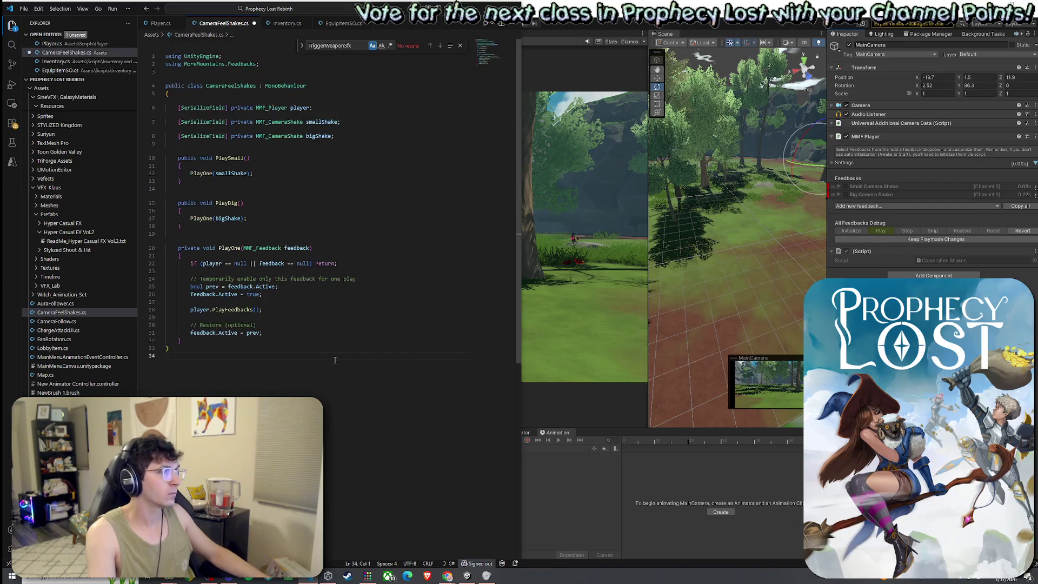
pyautogui.hotkey('ctrl', 's')
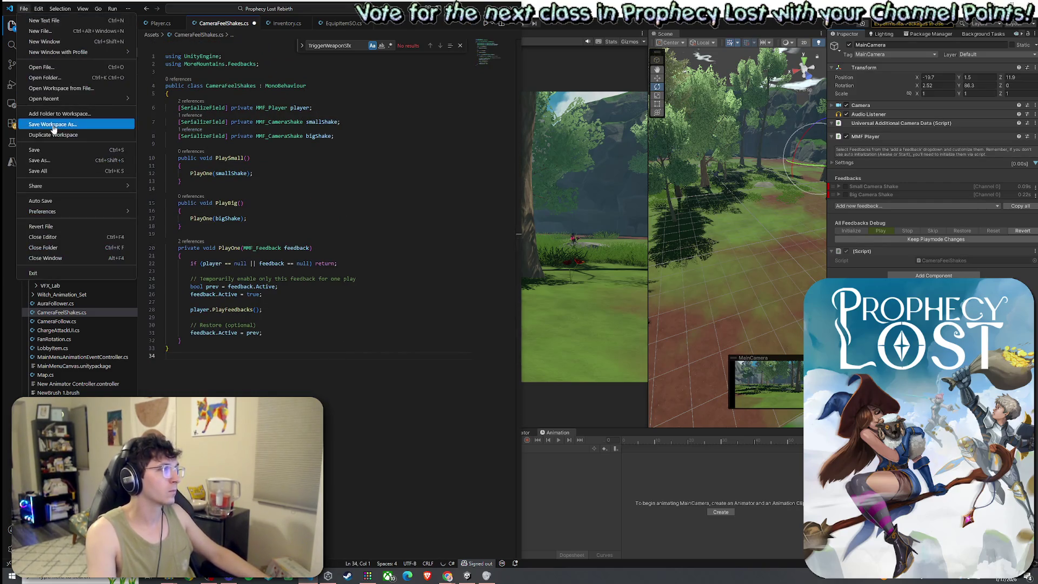
pyautogui.hotkey('alt', 'Tab')
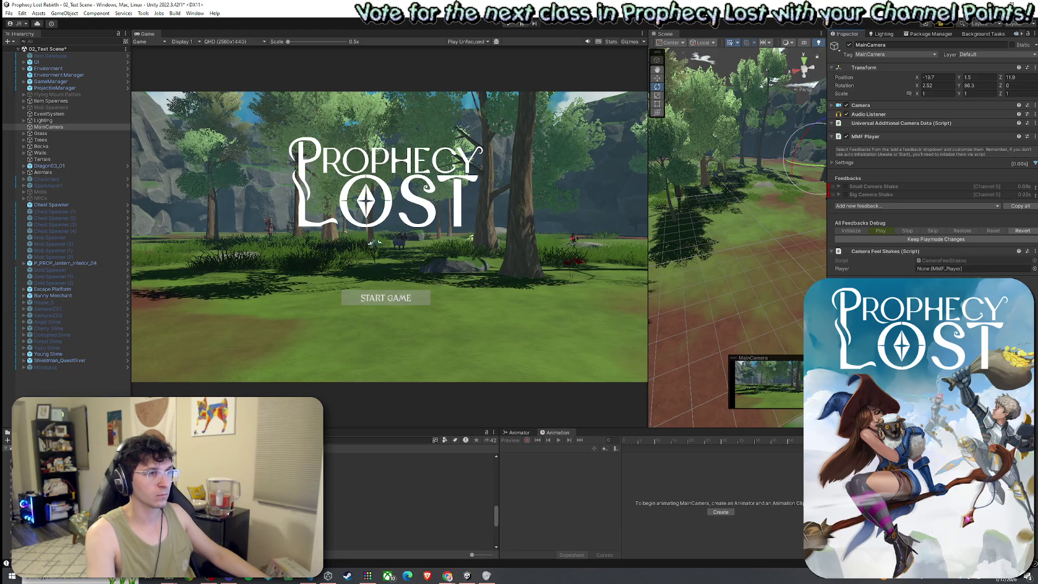
# Set Camera Feel Shakes' Player field to MainCamera's MMF Player and save 02_Test Scene
pyautogui.moveTo(865, 137); pyautogui.dragTo(946, 269)
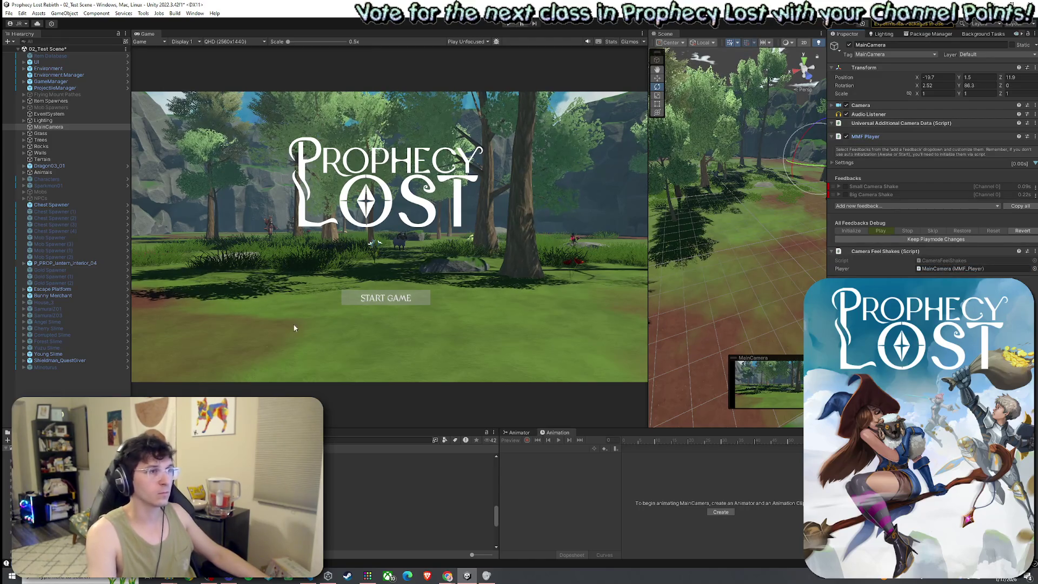
pyautogui.rightClick(11, 48)
pyautogui.click(24, 52)
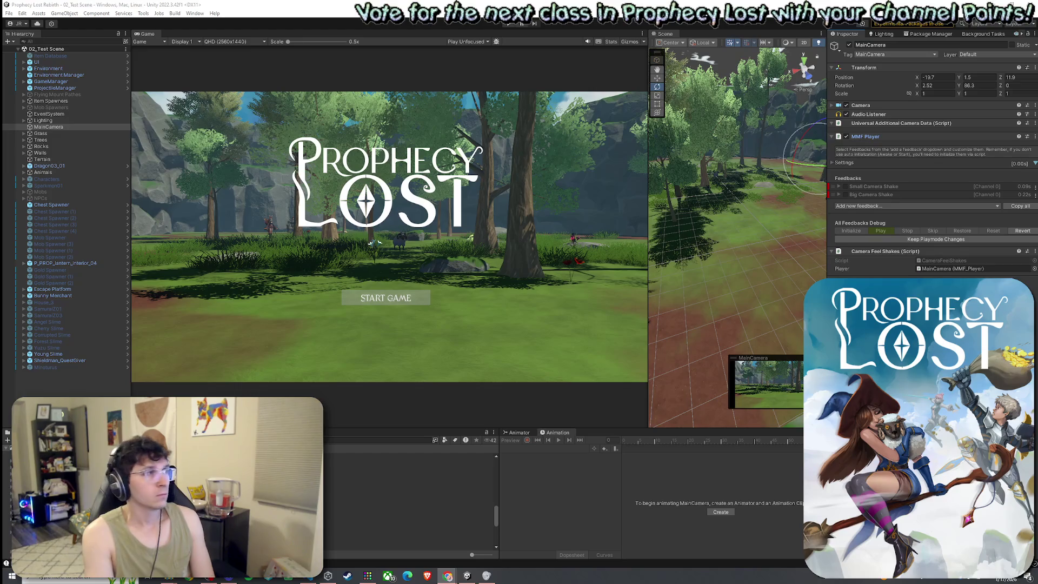
pyautogui.click(9, 13)
pyautogui.click(23, 53)
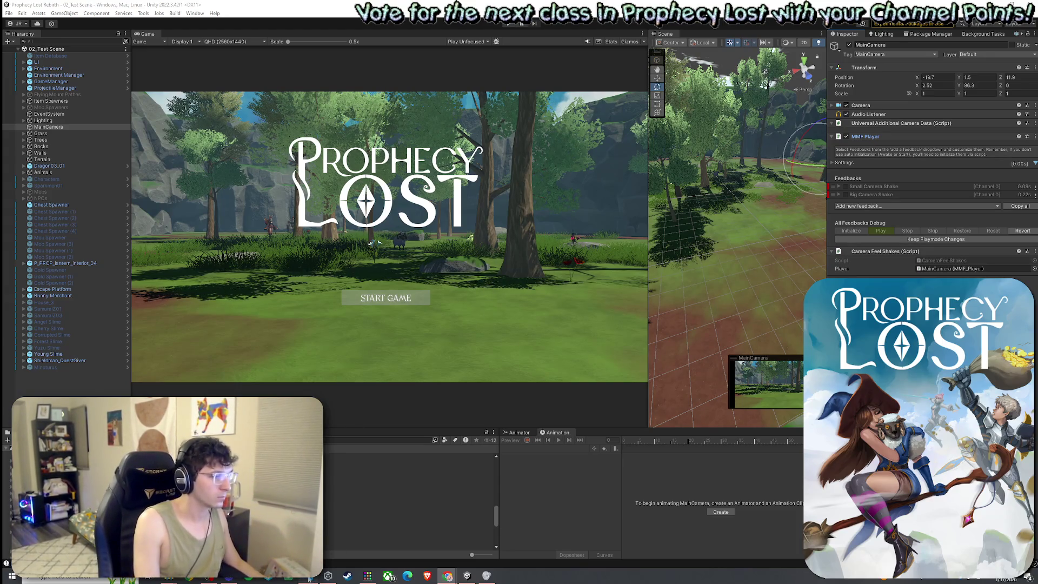
# Search the project for 'player' and open the Player prefab
pyautogui.click(333, 441)
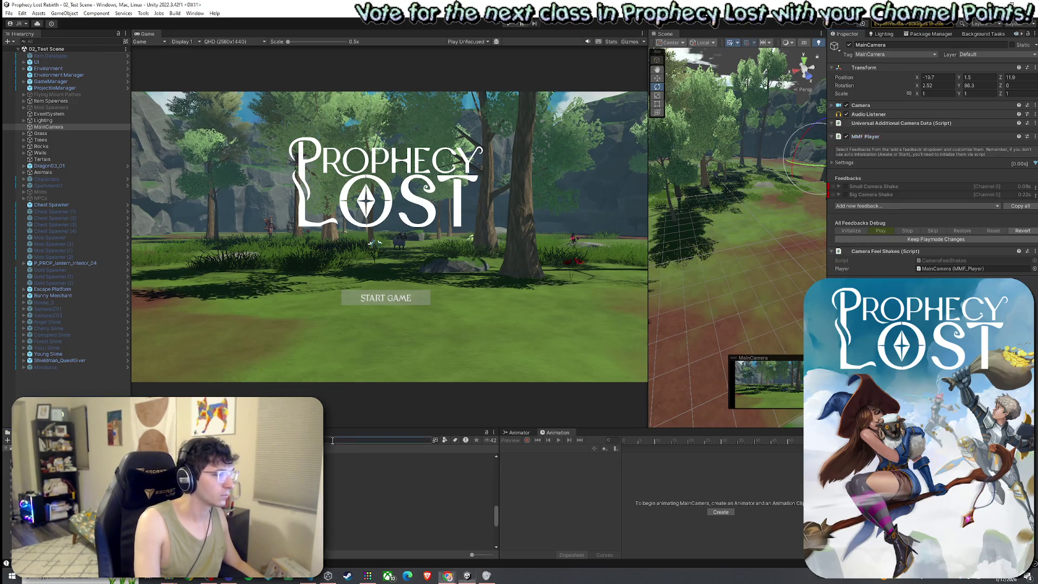
pyautogui.write('player')
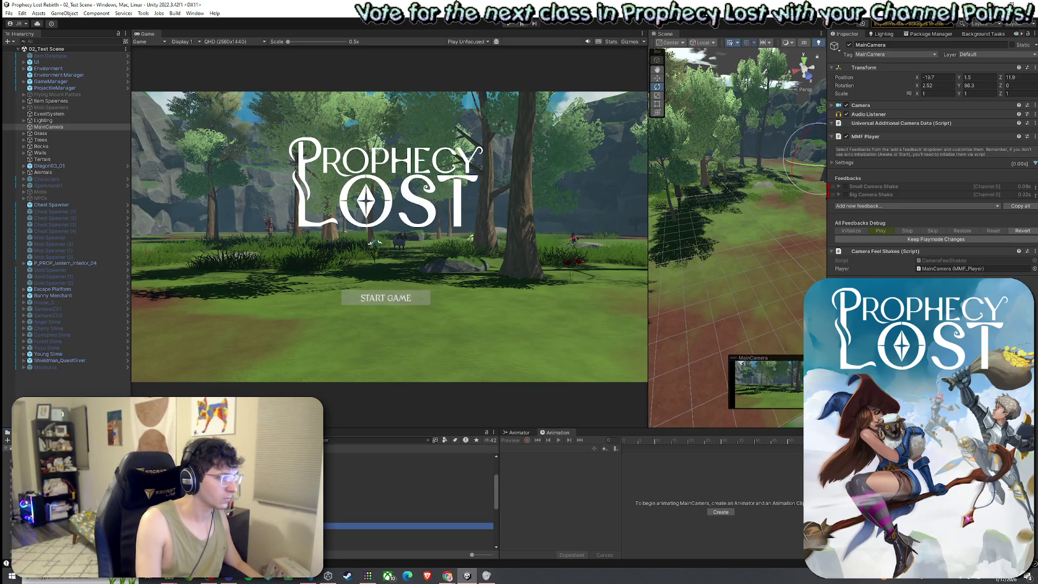
pyautogui.press('Down')
pyautogui.press('Return')
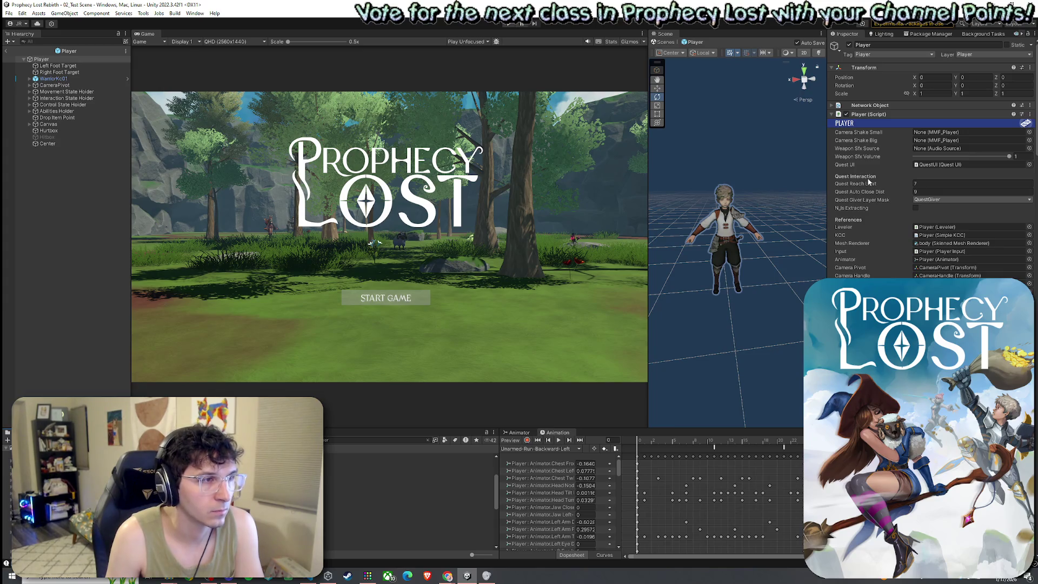
# Open the prefab's Player script in Visual Studio Code via Edit Script
pyautogui.write('7')
pyautogui.click(935, 132)
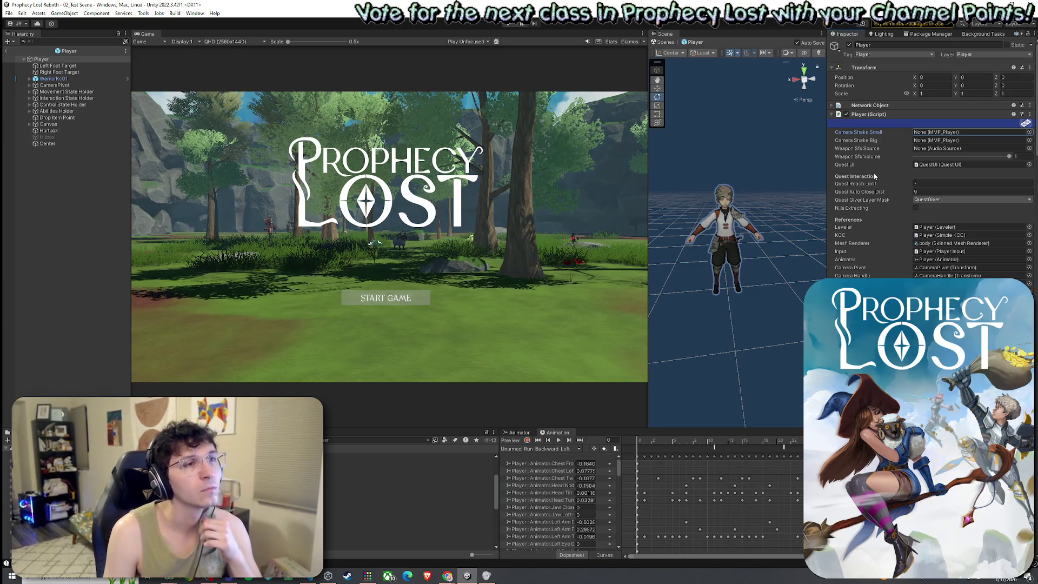
pyautogui.rightClick(944, 114)
pyautogui.click(970, 227)
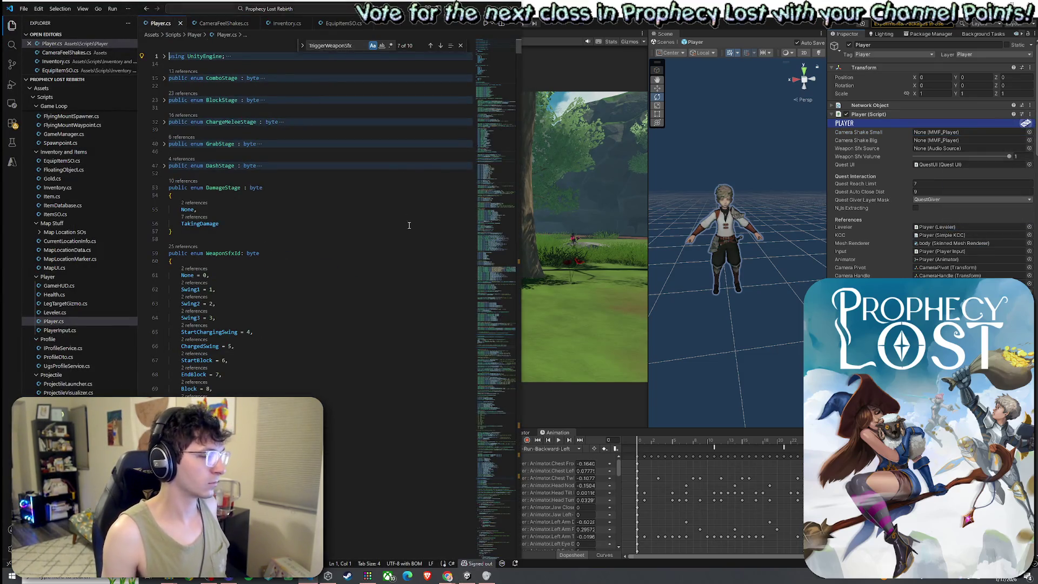
# Scroll Player.cs down to TriggerCameraShake and inspect its id assignment
pyautogui.scroll(-20, 408, 195)
pyautogui.scroll(-20, 404, 247)
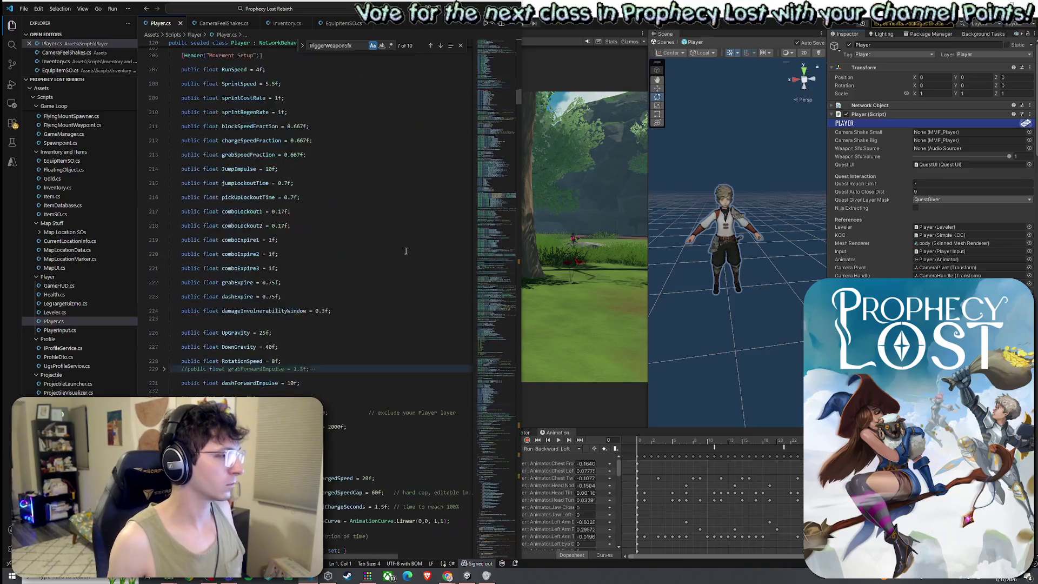
pyautogui.scroll(-20, 408, 258)
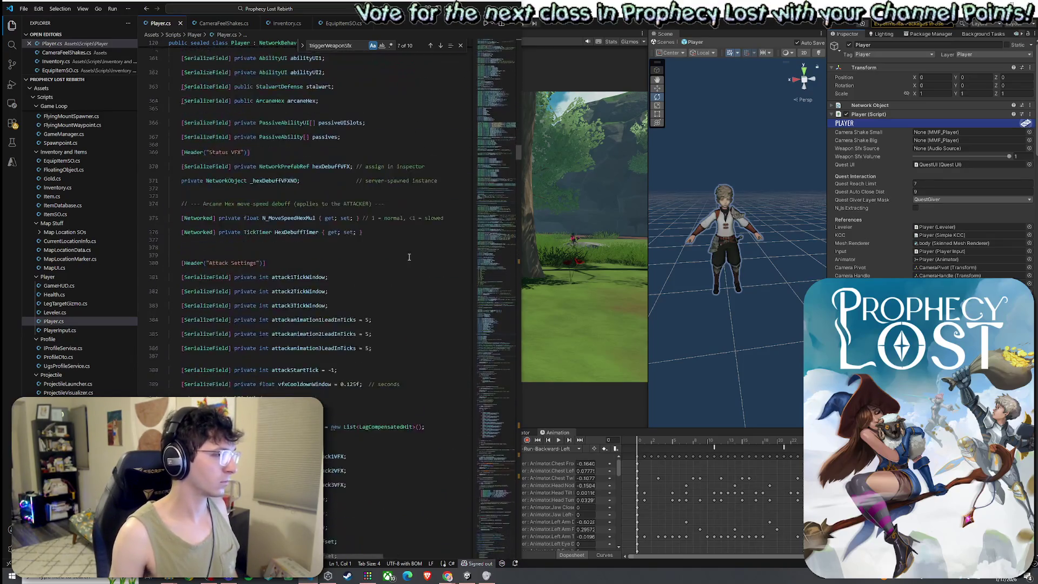
pyautogui.scroll(-7, 409, 254)
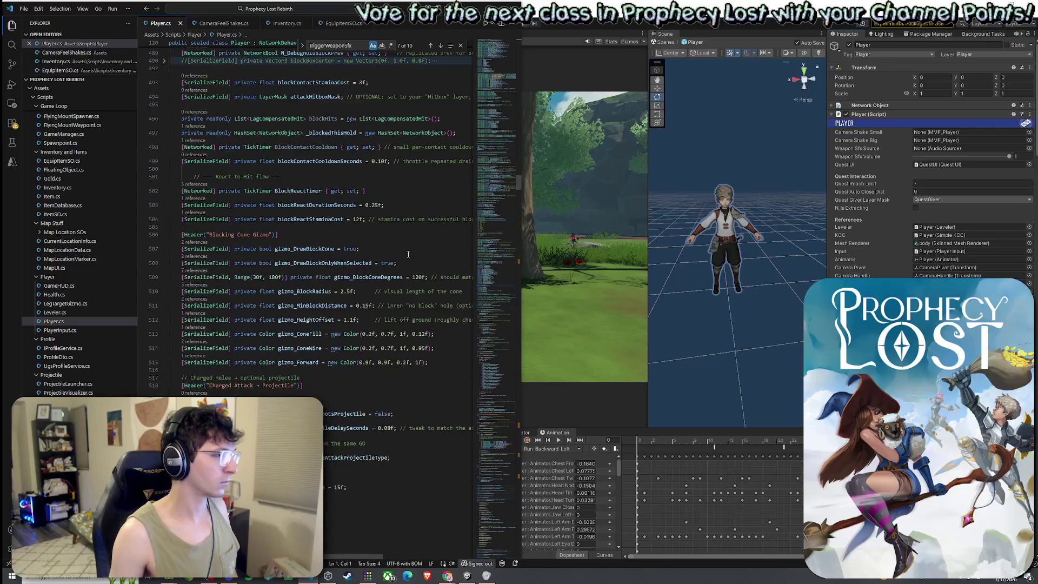
pyautogui.scroll(-3, 408, 254)
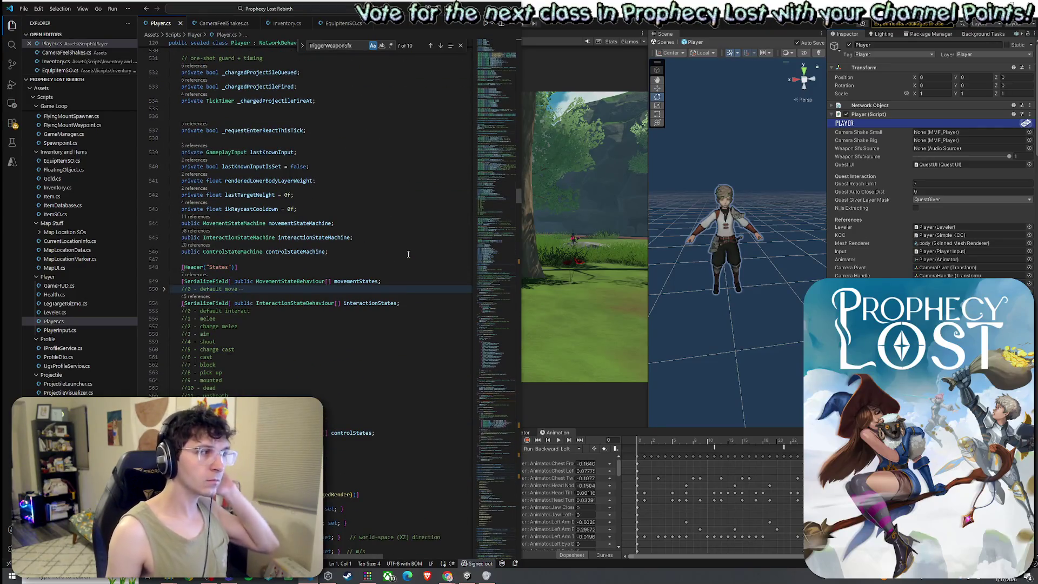
pyautogui.scroll(-15, 408, 254)
pyautogui.scroll(-6, 407, 255)
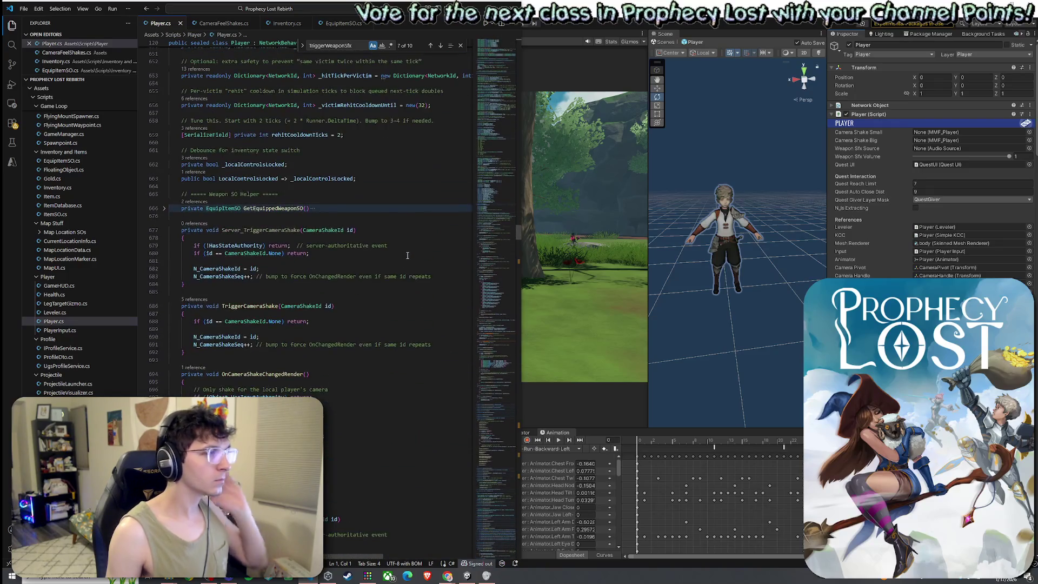
pyautogui.click(254, 305)
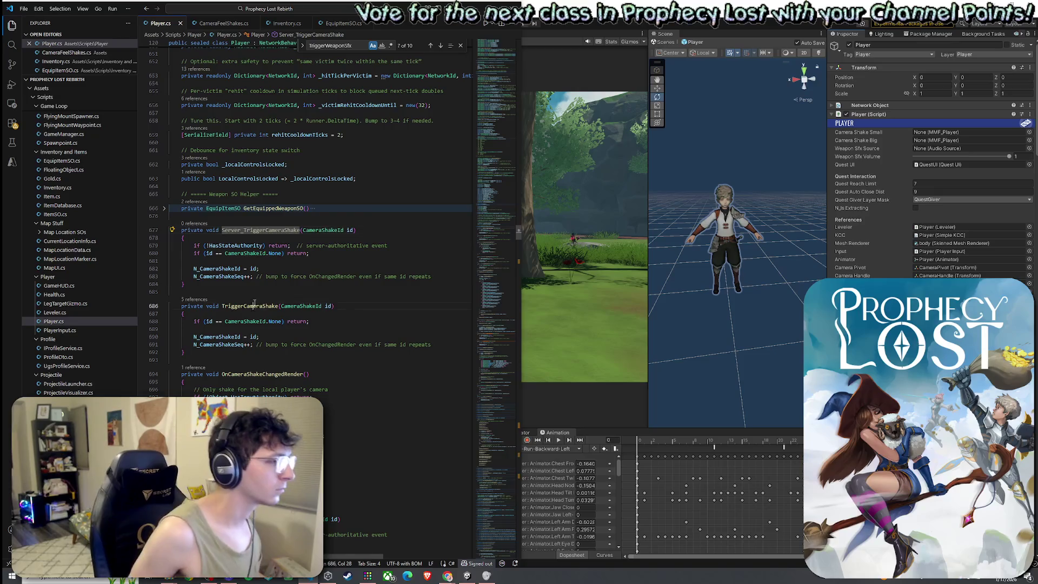
pyautogui.click(257, 338)
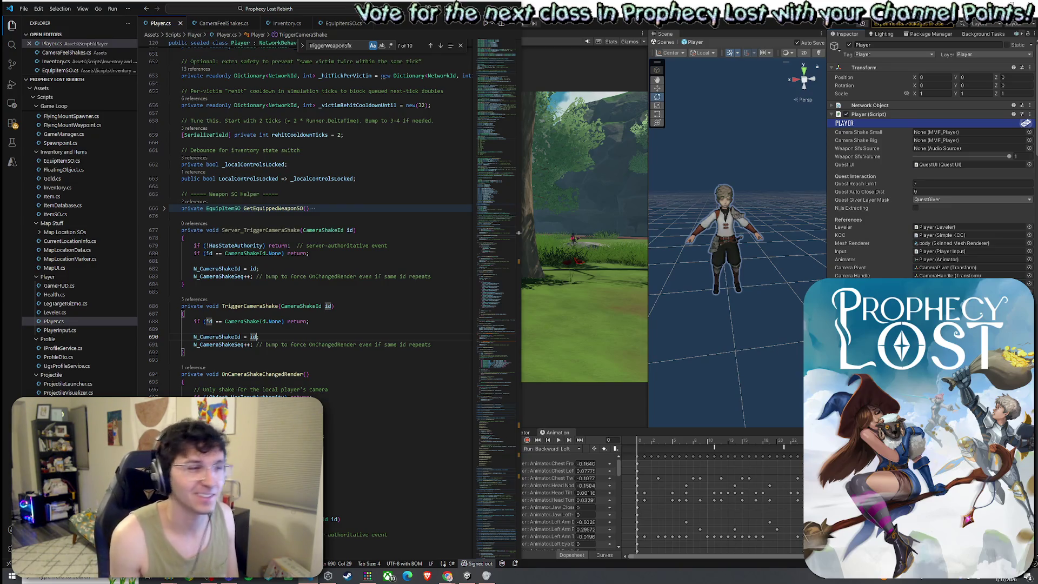
# Save Player.cs and review GetEquippedWeaponSO and Server_TriggerCameraShake's early return
pyautogui.click(24, 9)
pyautogui.click(38, 150)
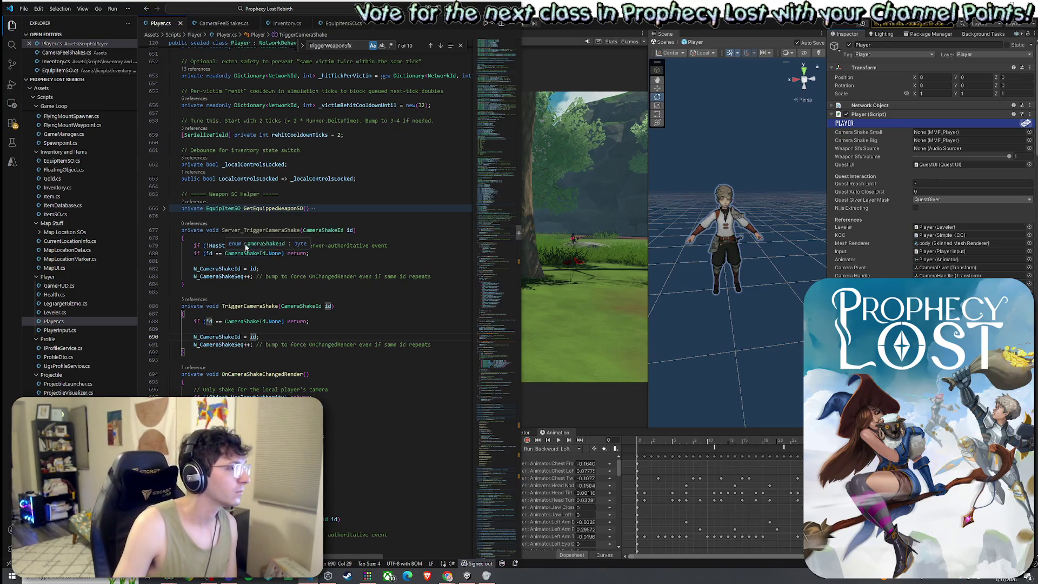
pyautogui.click(297, 208)
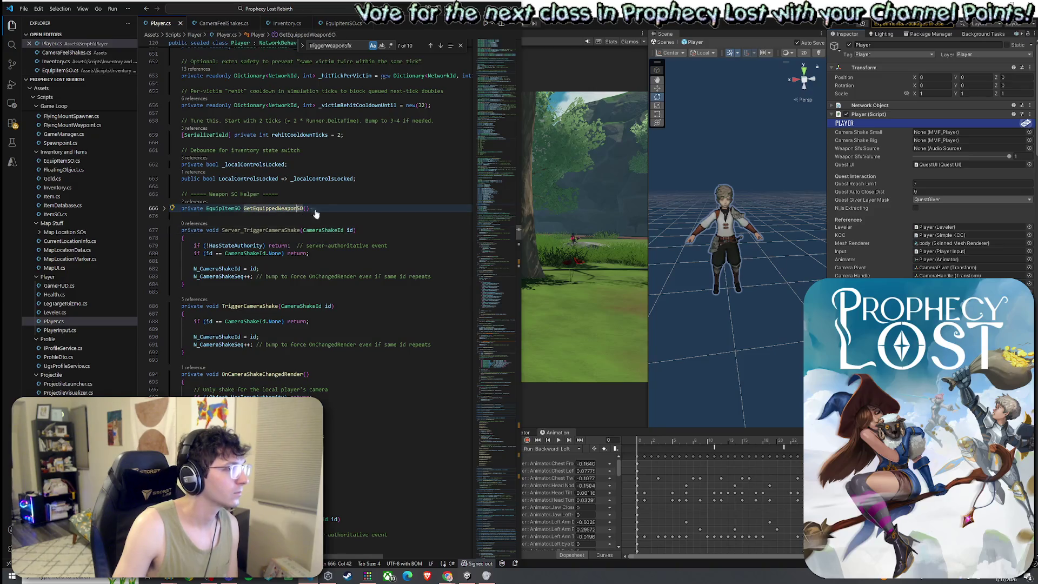
pyautogui.click(245, 253)
pyautogui.click(295, 253)
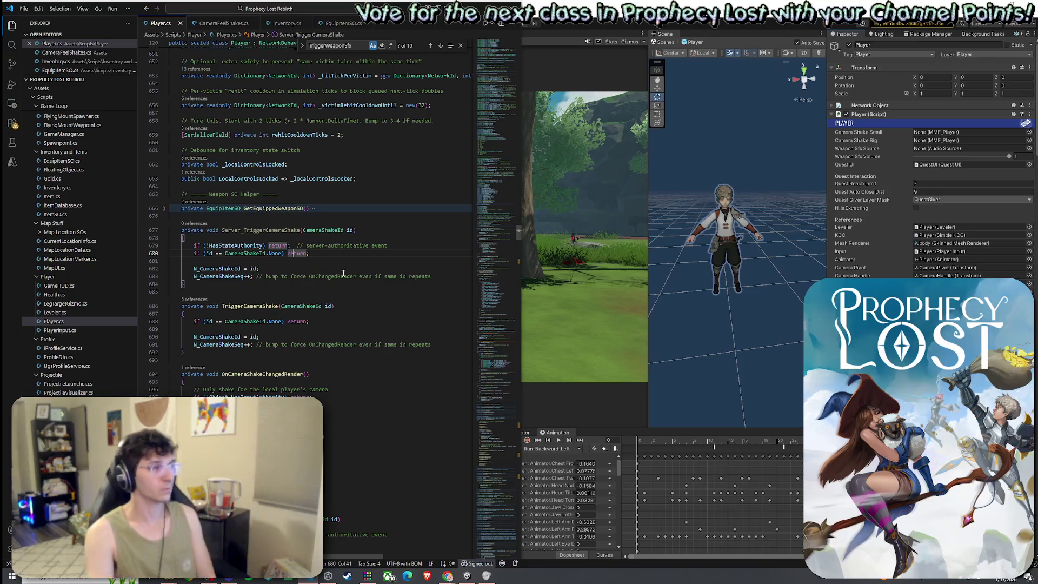
pyautogui.click(24, 8)
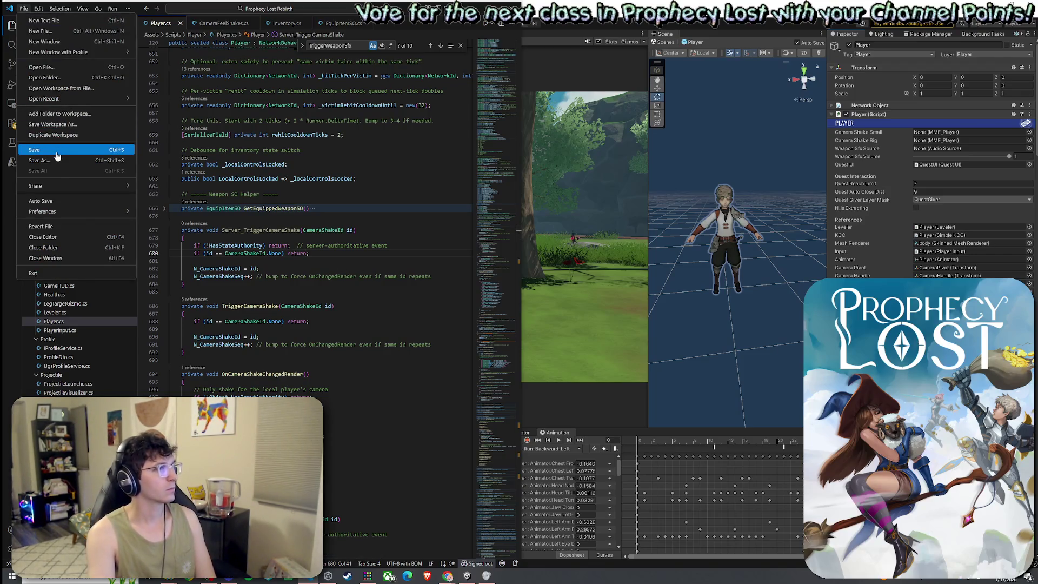
# Save Player.cs and bring Unity forward as a smaller restored window
pyautogui.click(58, 150)
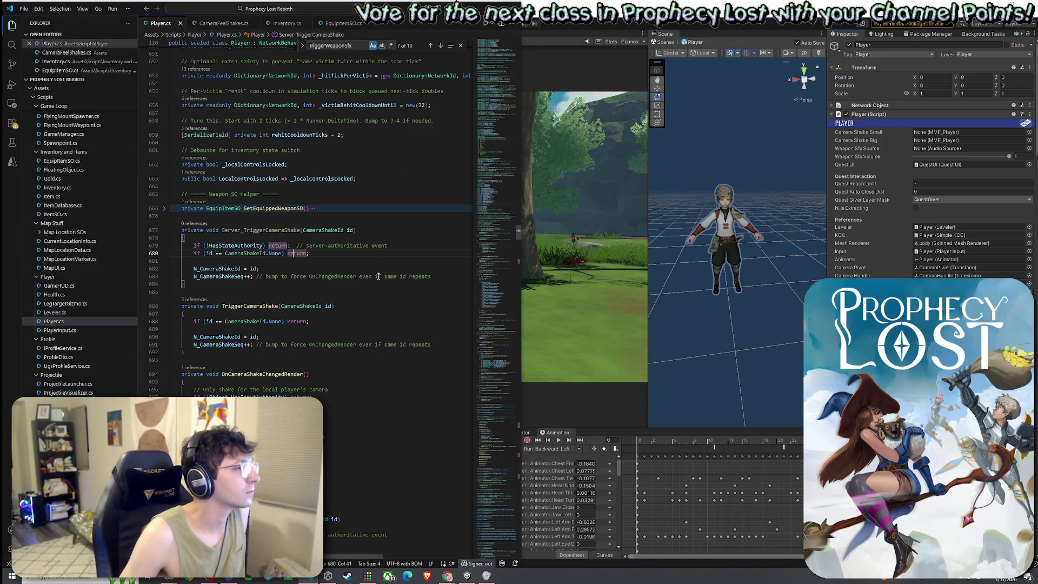
pyautogui.scroll(-2, 324, 335)
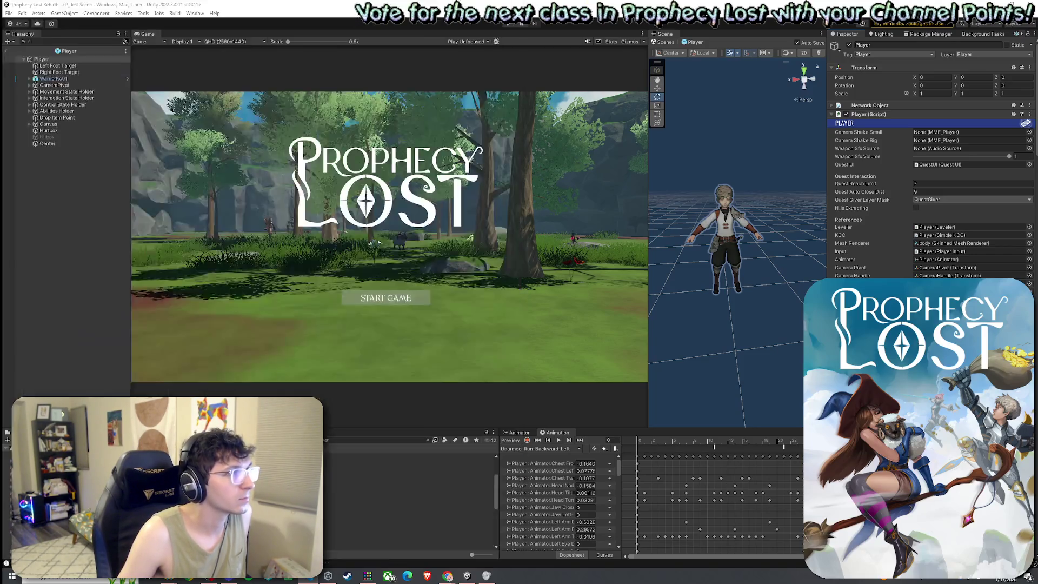
pyautogui.click(343, 7)
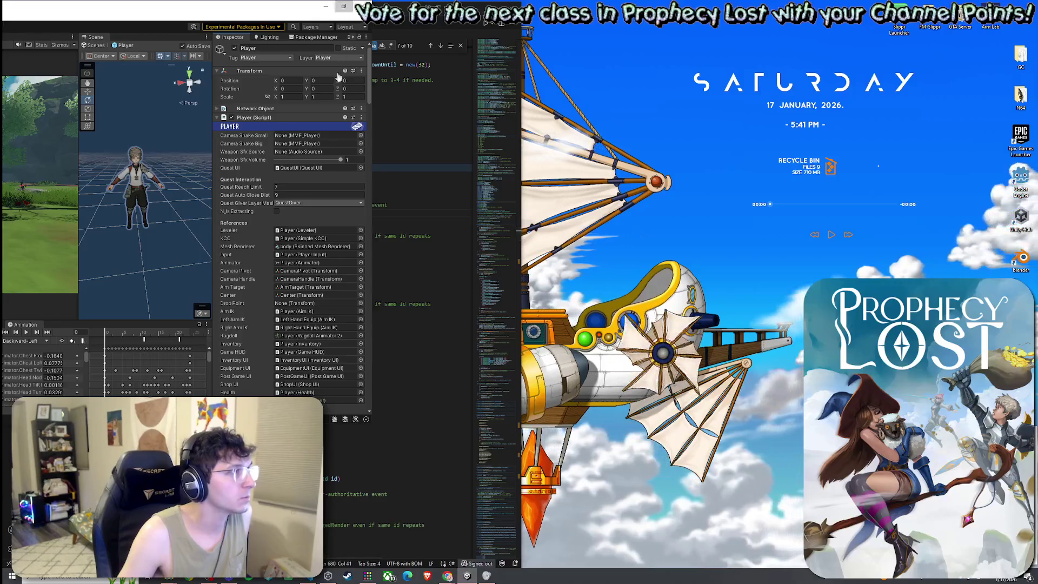
# Maximize Unity, exit the Player prefab back to 02_Test Scene, and clear the asset search
pyautogui.moveTo(344, 17); pyautogui.dragTo(51, 43)
pyautogui.click(50, 31)
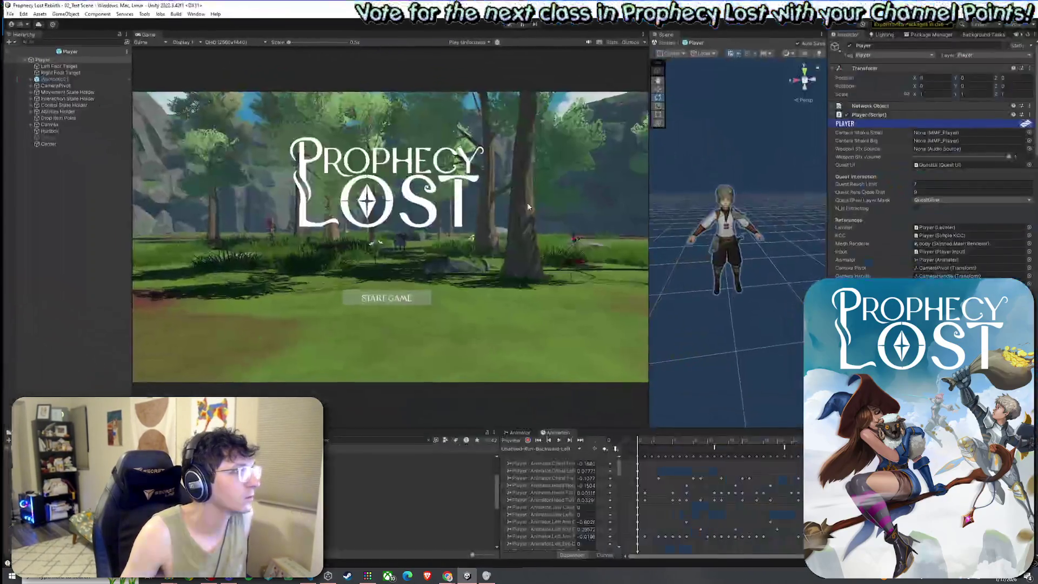
pyautogui.click(5, 50)
pyautogui.click(8, 13)
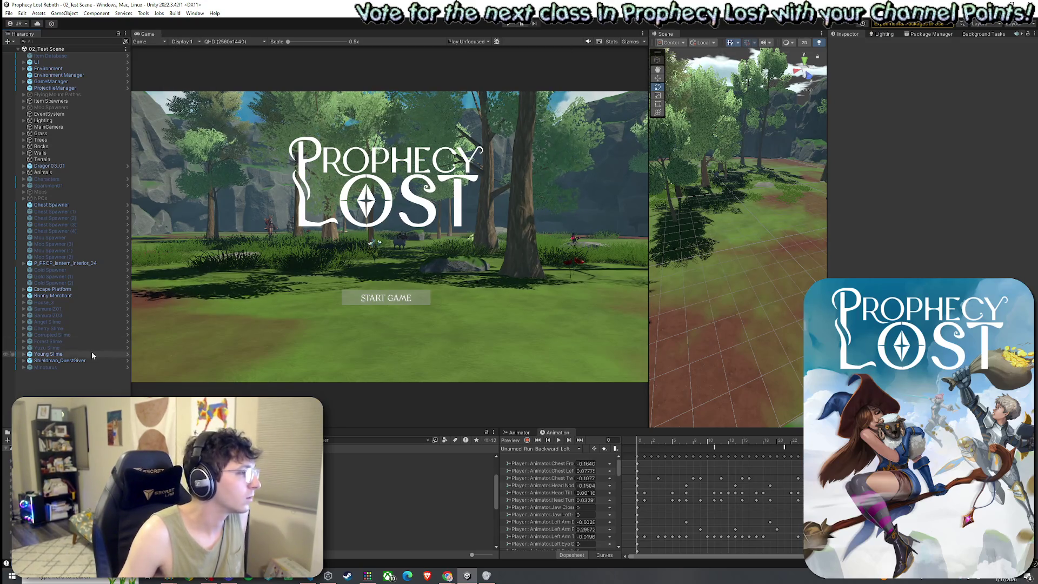
pyautogui.click(427, 440)
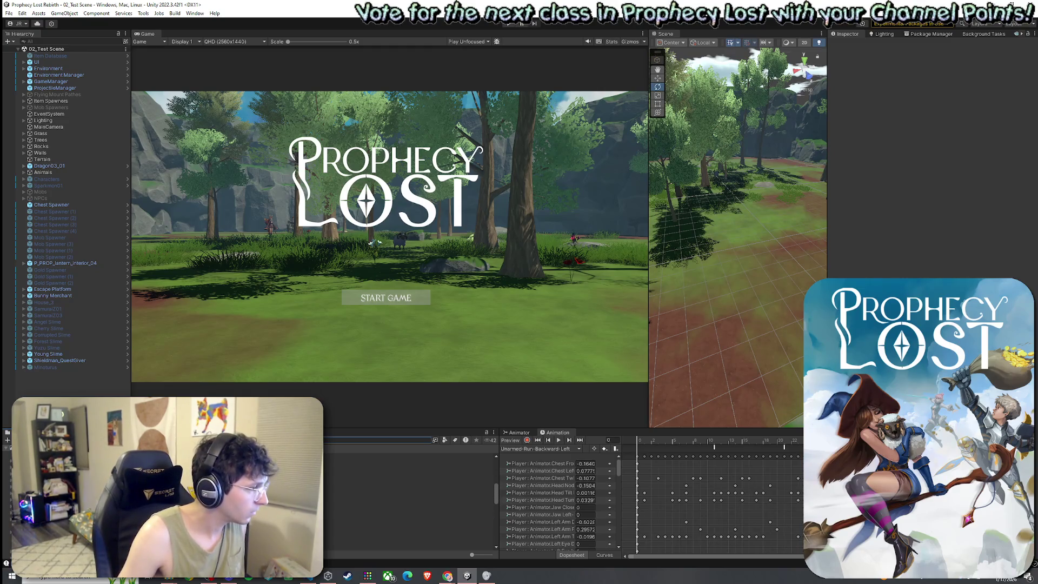
pyautogui.scroll(3, 411, 500)
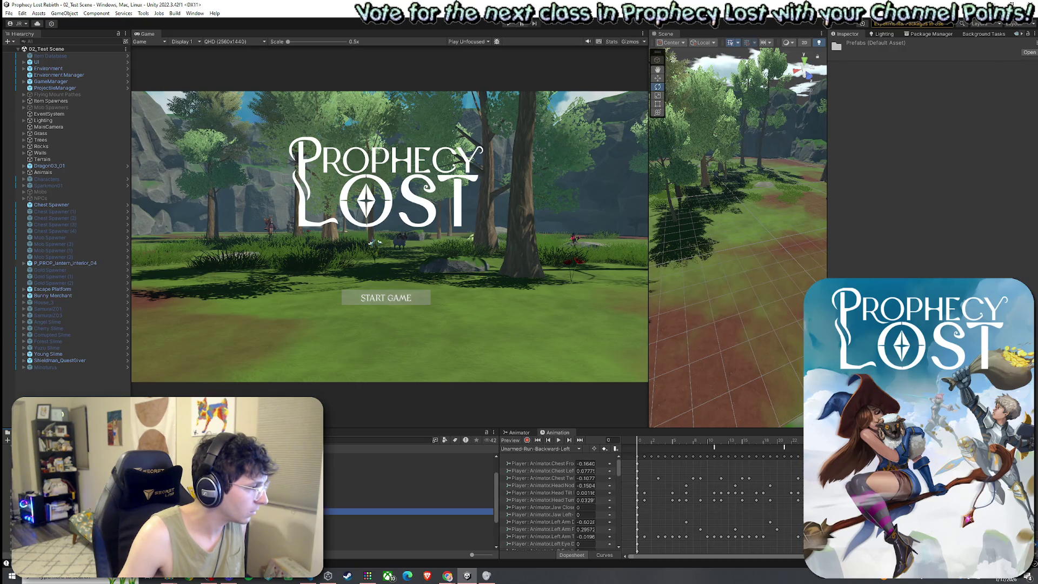
# Place Minotaurus and Red Harpy mobs in the test scene, save it, and enter Play mode
pyautogui.click(411, 482)
pyautogui.moveTo(411, 482)
pyautogui.mouseDown()
pyautogui.moveTo(695, 337)
pyautogui.moveTo(736, 187)
pyautogui.mouseUp()
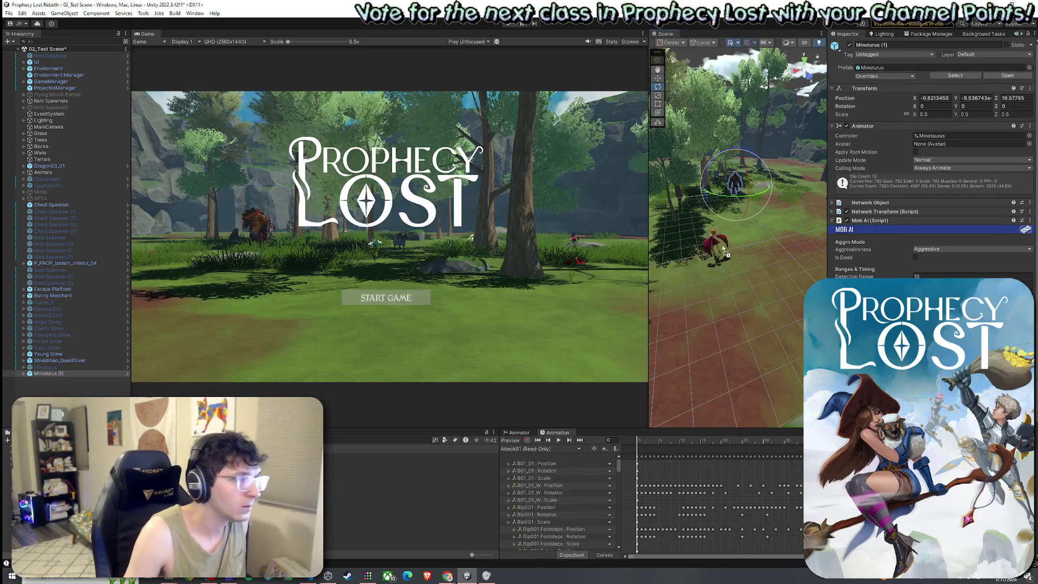
pyautogui.moveTo(411, 496); pyautogui.dragTo(673, 244)
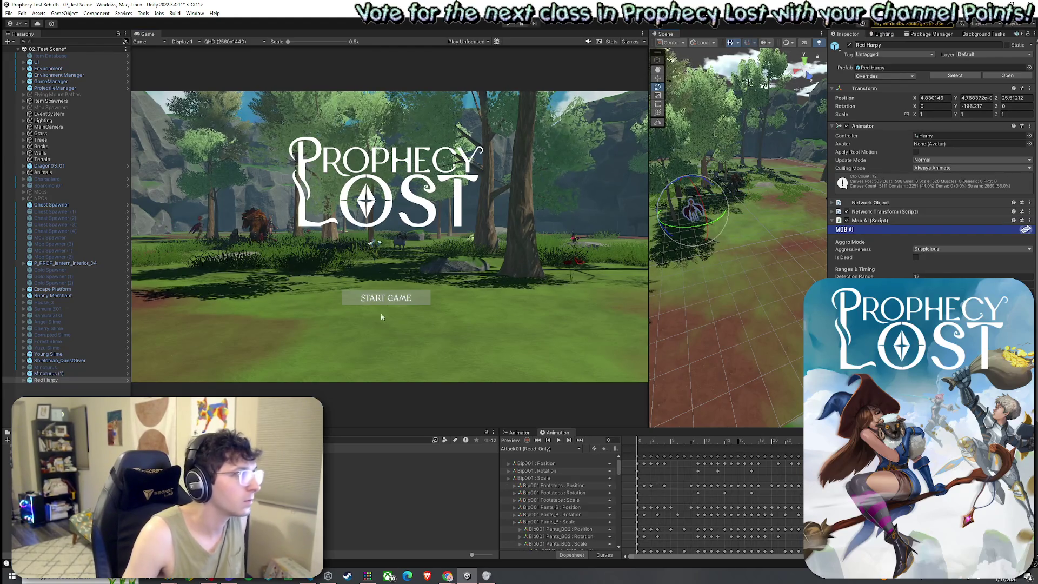
pyautogui.click(9, 13)
pyautogui.click(33, 52)
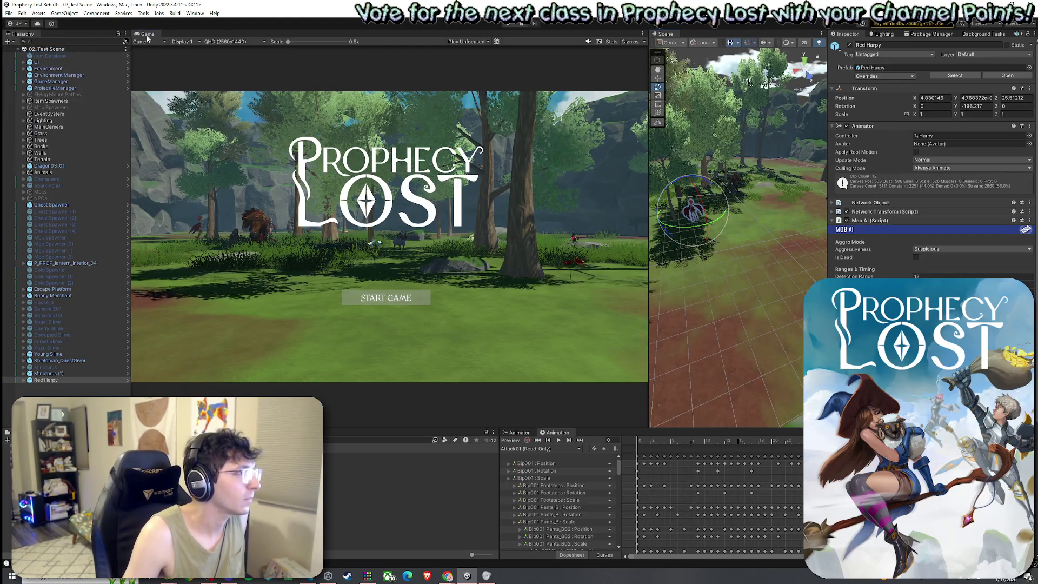
pyautogui.hotkey('ctrl', 'p')
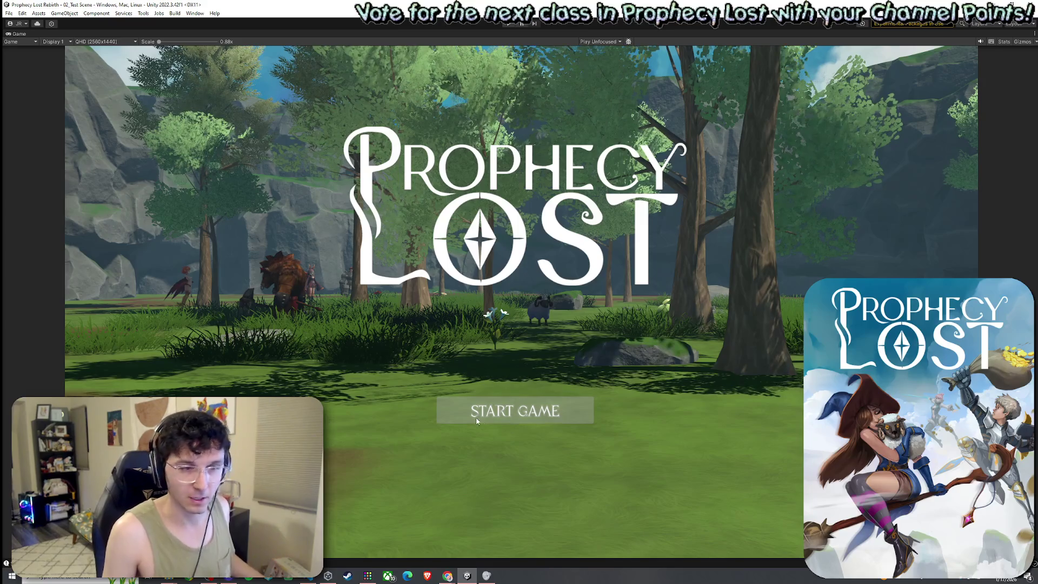
# Restore the normal editor layout and open the 01_Main Menu scene from Scenes
pyautogui.doubleClick(22, 33)
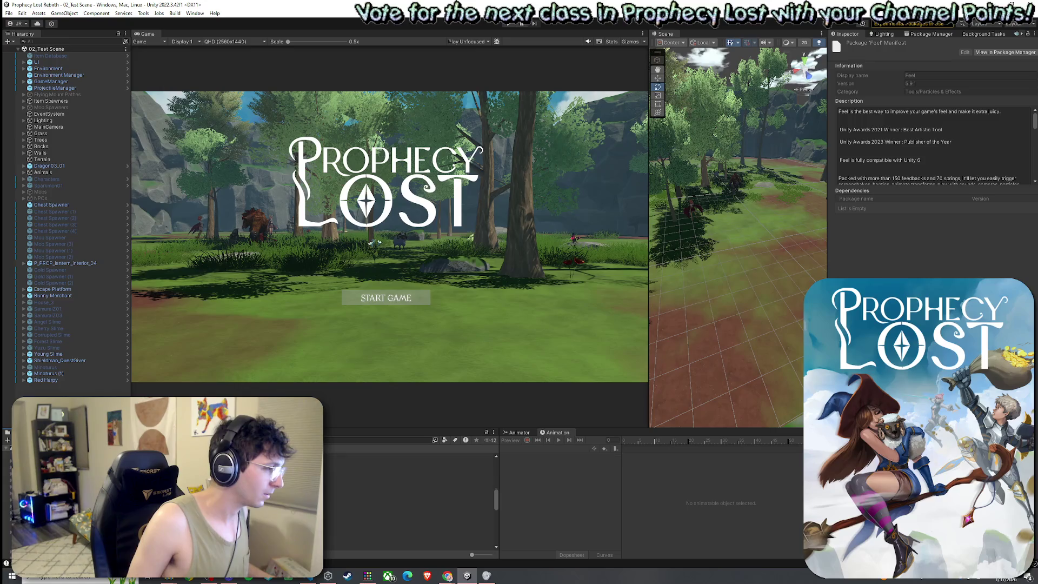
pyautogui.click(346, 510)
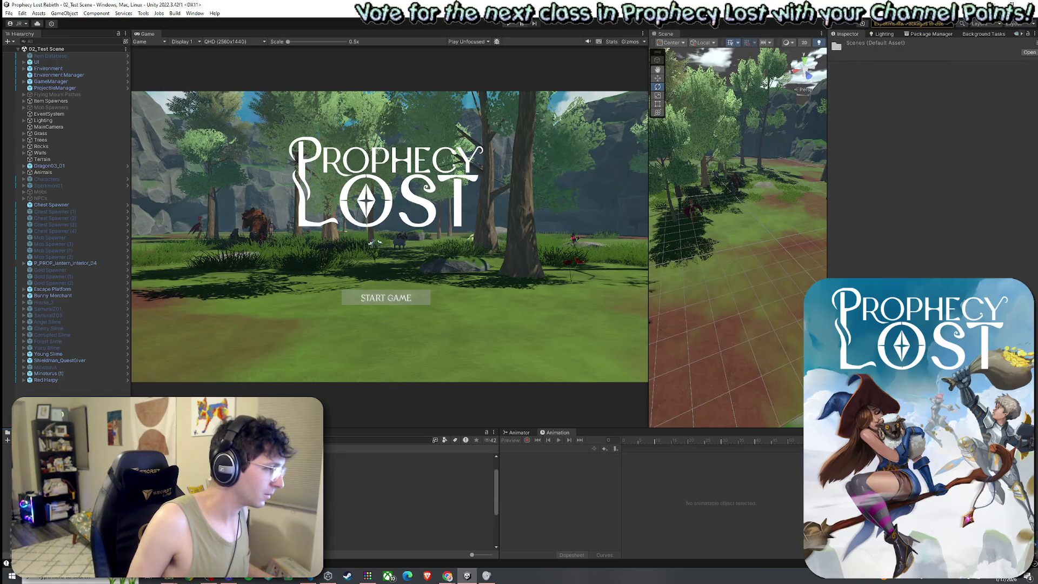
pyautogui.doubleClick(351, 484)
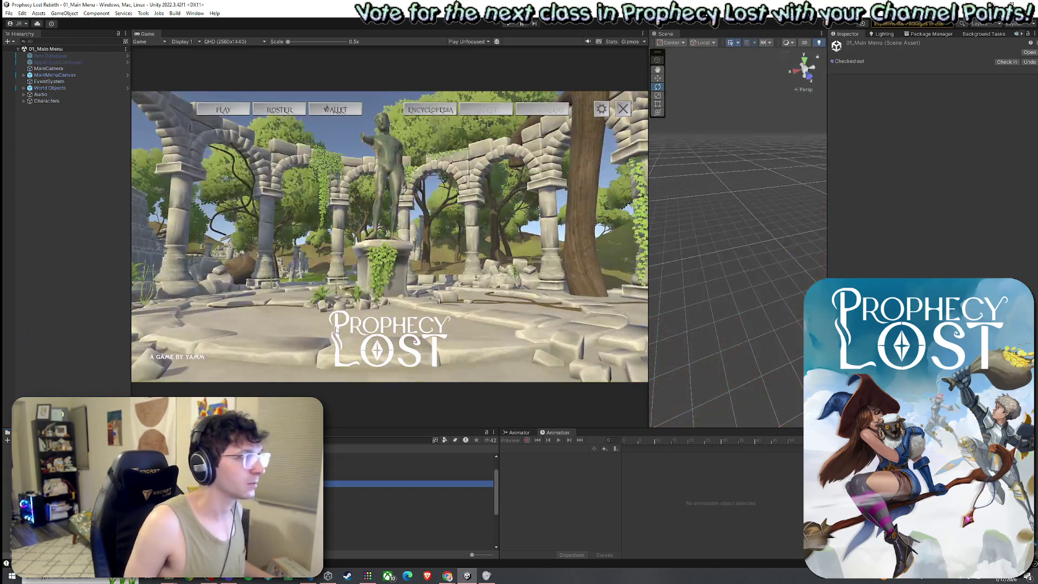
# Save the 01_Main Menu scene, enter Play mode, and open the World Map from the menu
pyautogui.click(8, 13)
pyautogui.click(29, 51)
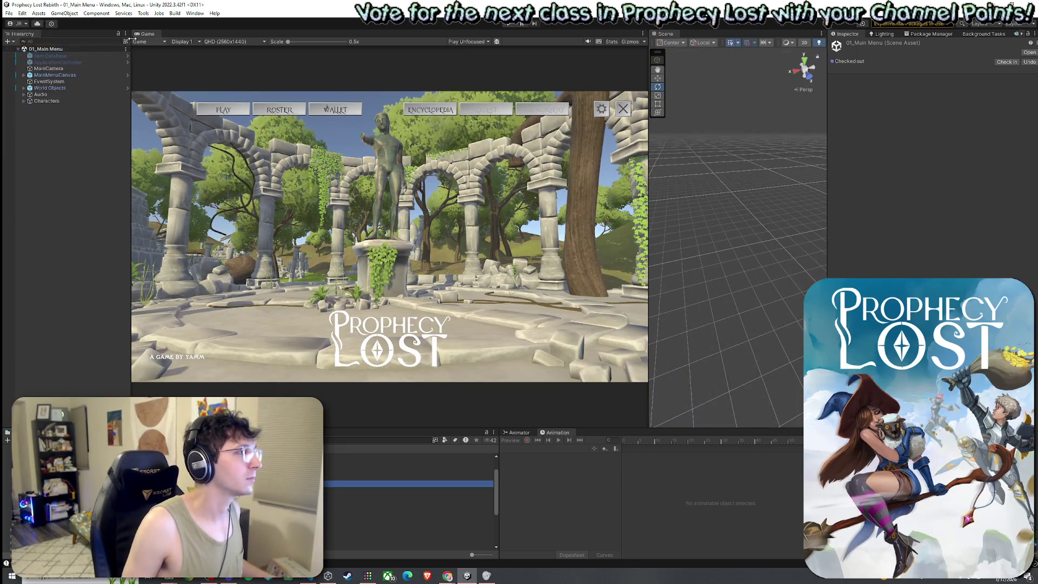
pyautogui.hotkey('ctrl', 'p')
pyautogui.click(508, 24)
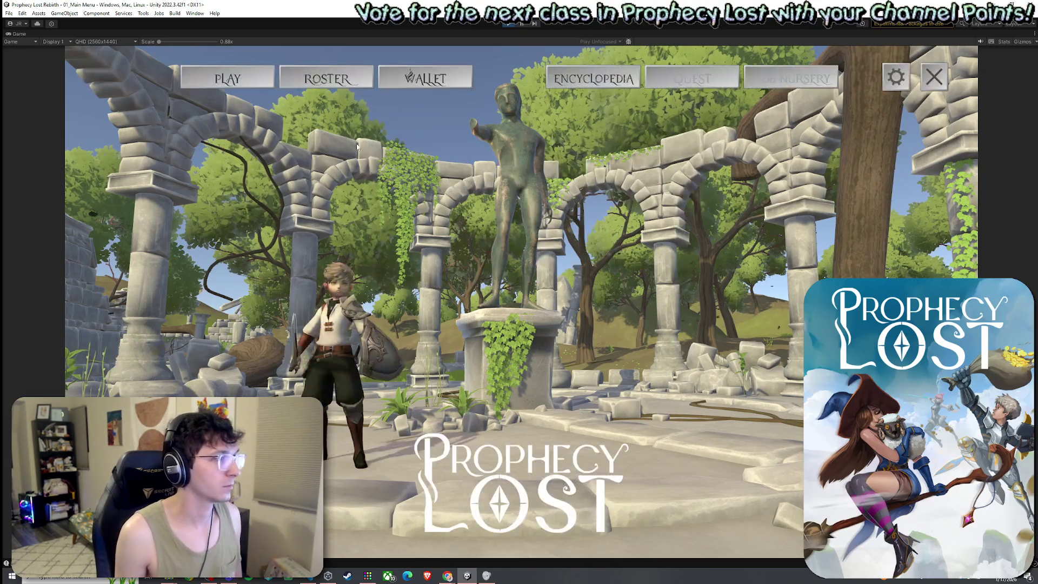
pyautogui.moveTo(458, 275)
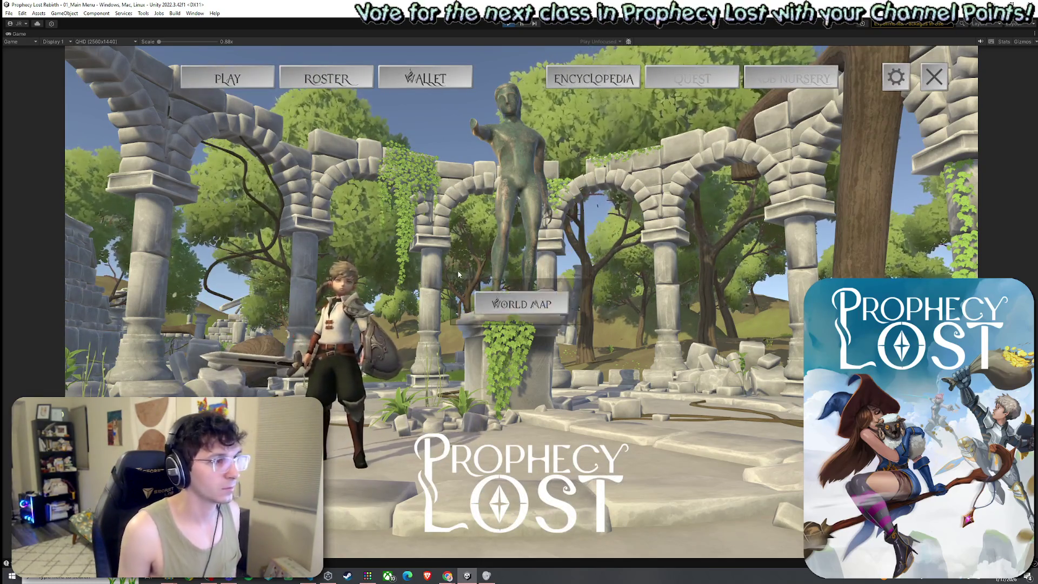
pyautogui.click(519, 303)
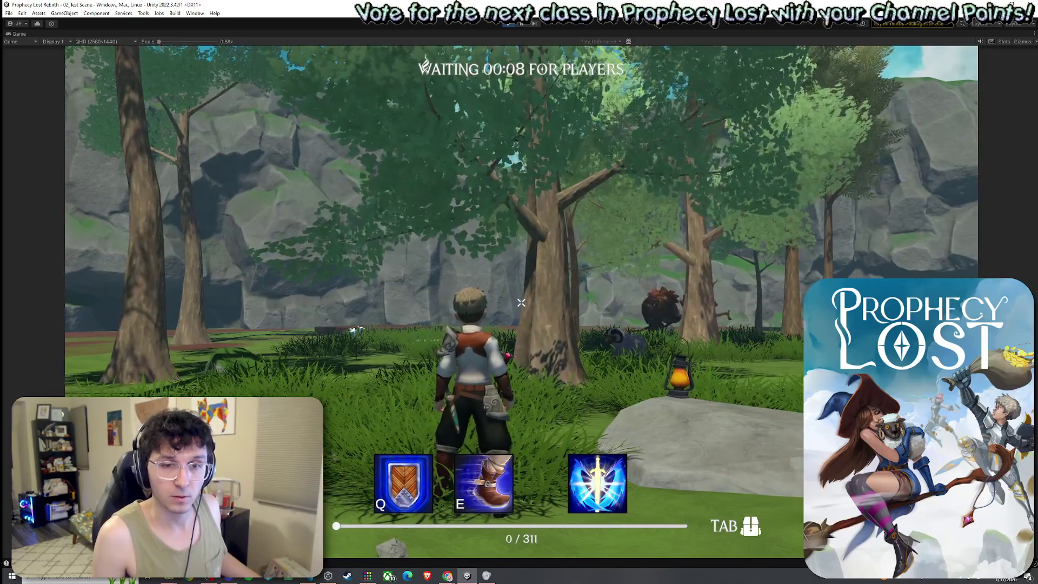
# Run the character through the clearing and equip the sword and shield from the inventory
pyautogui.press('w')
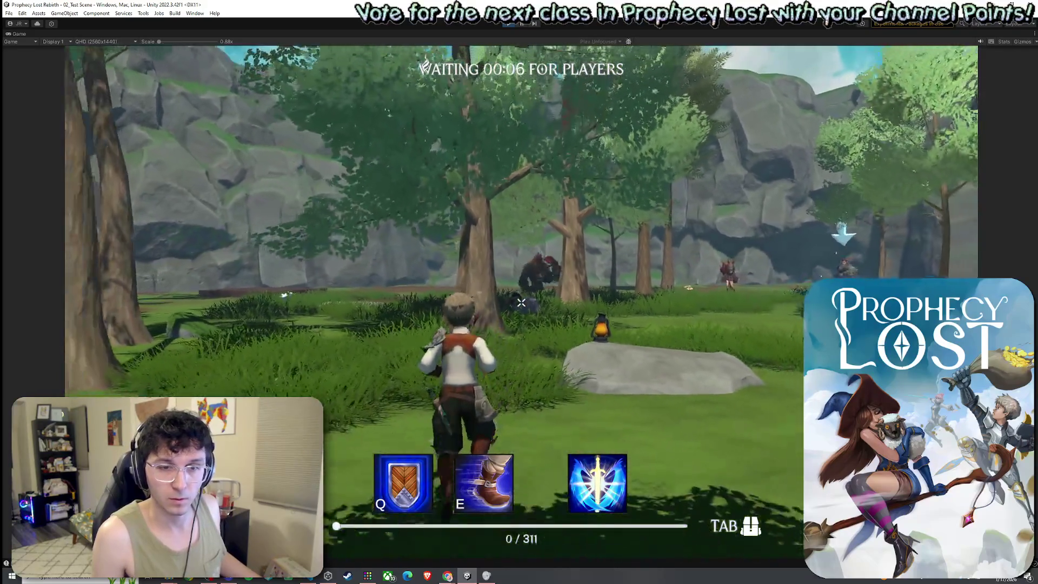
pyautogui.press('w')
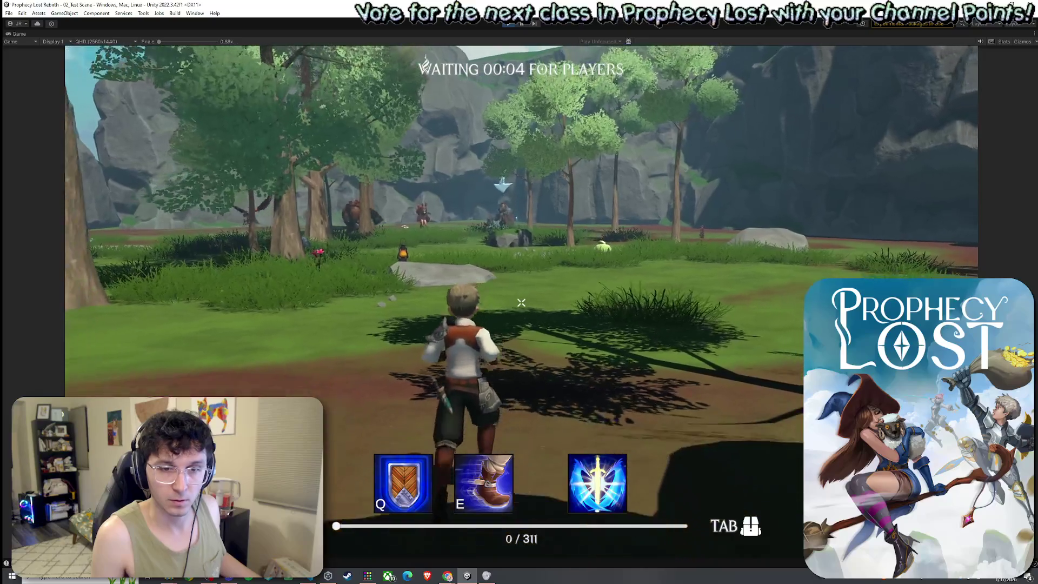
pyautogui.press('a')
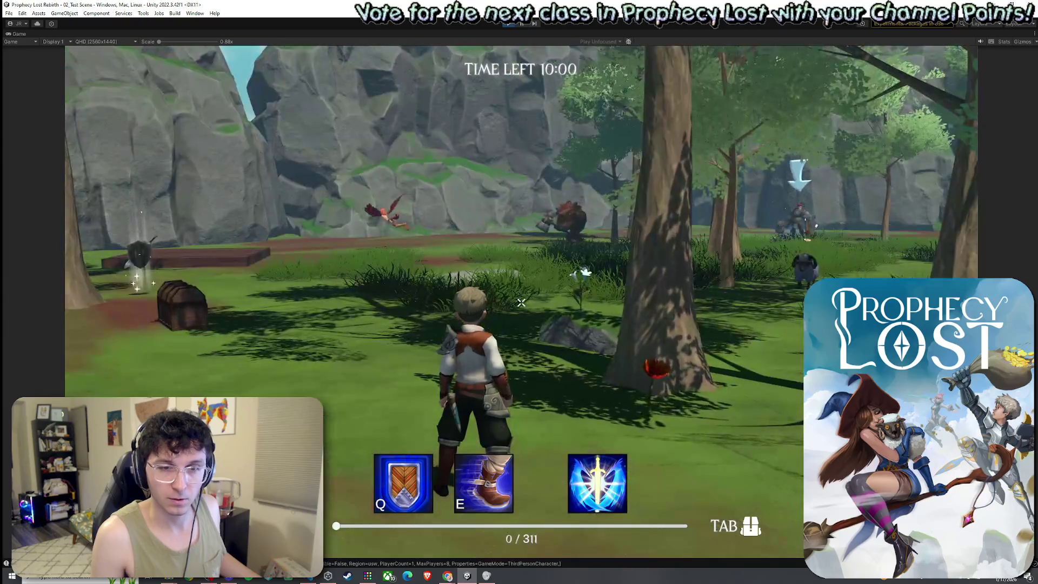
pyautogui.press('w')
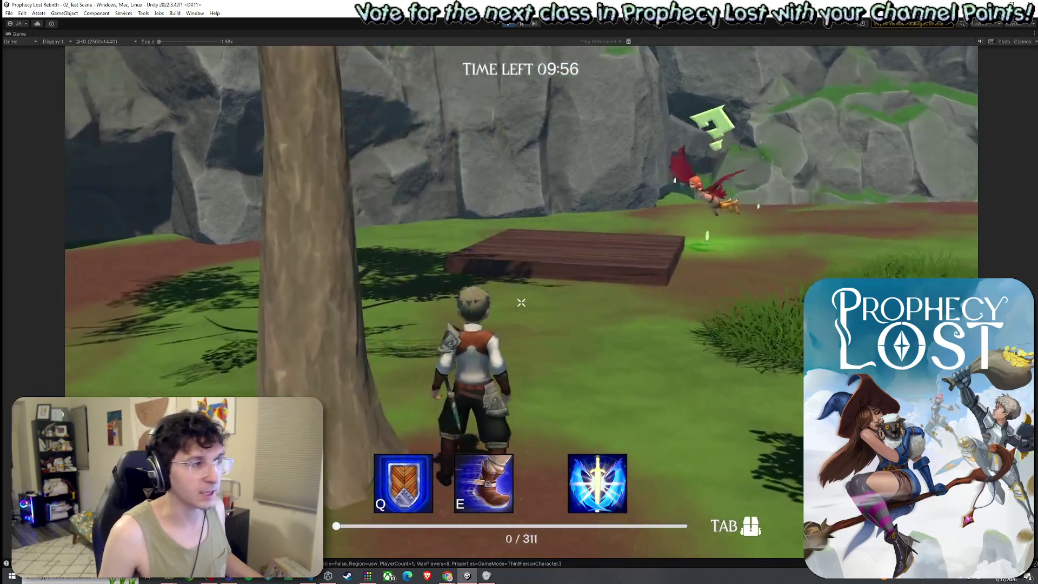
pyautogui.press('Tab')
pyautogui.click(724, 244)
pyautogui.press('Tab')
pyautogui.press('Tab')
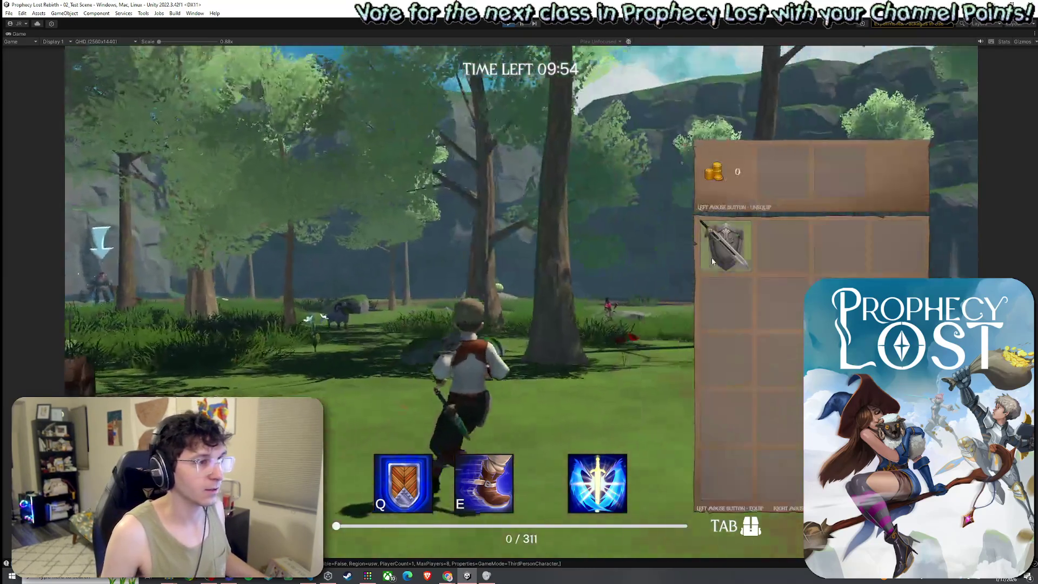
pyautogui.press('Tab')
# Run to the rocky cliff and open then close the Traveling Merchant's shop
pyautogui.press('w')
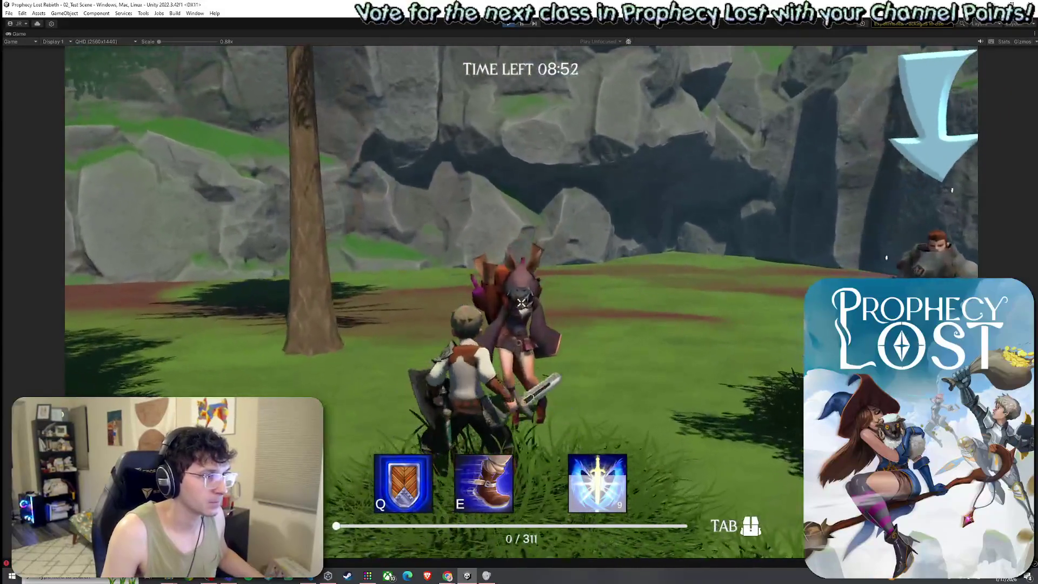
pyautogui.press('f')
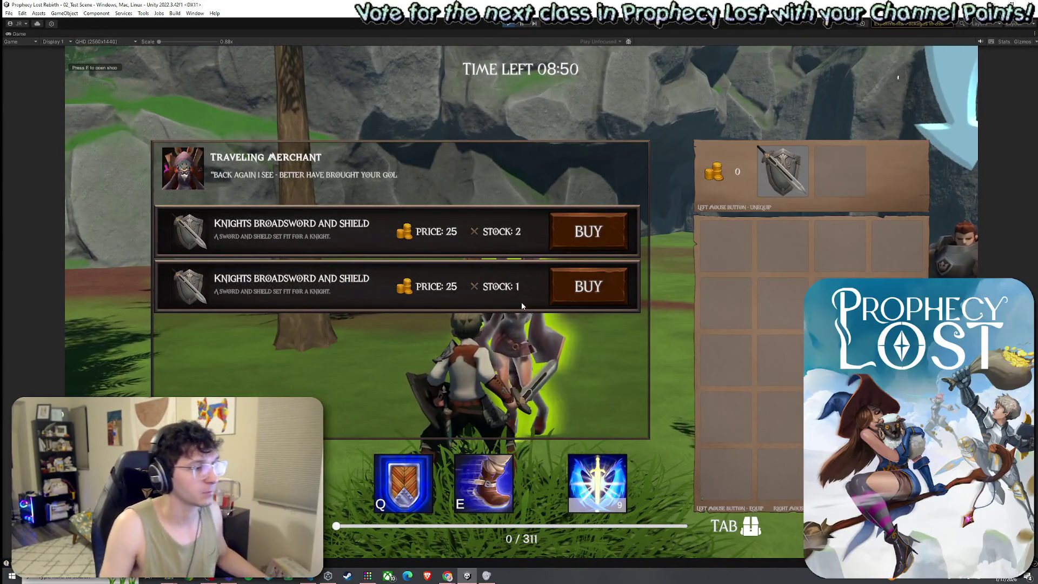
pyautogui.press('f')
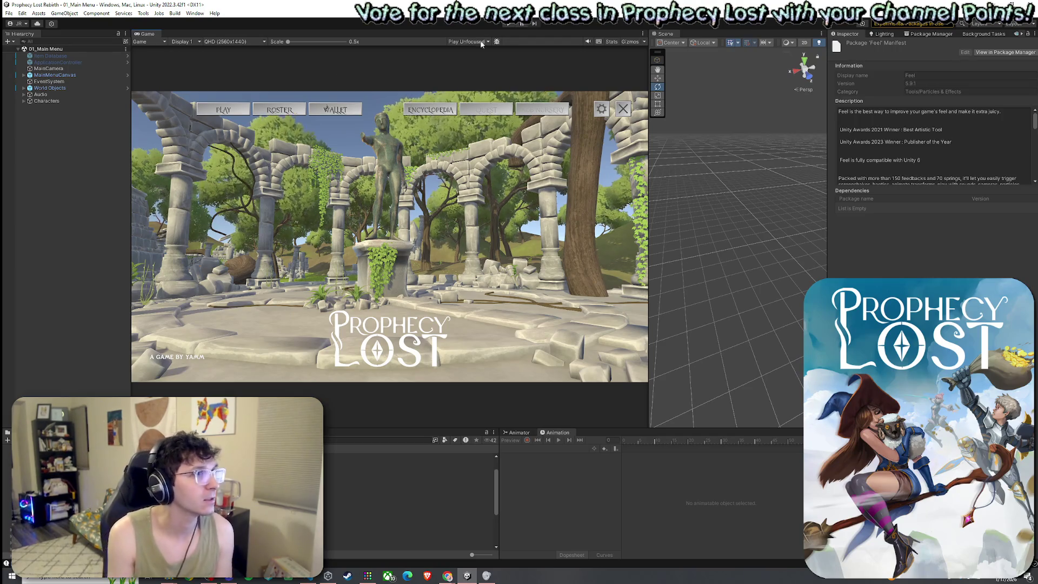
# Drag the Game/Scene divider right to enlarge the Prophecy Lost main menu in the Game view
pyautogui.click(8, 13)
pyautogui.press('Escape')
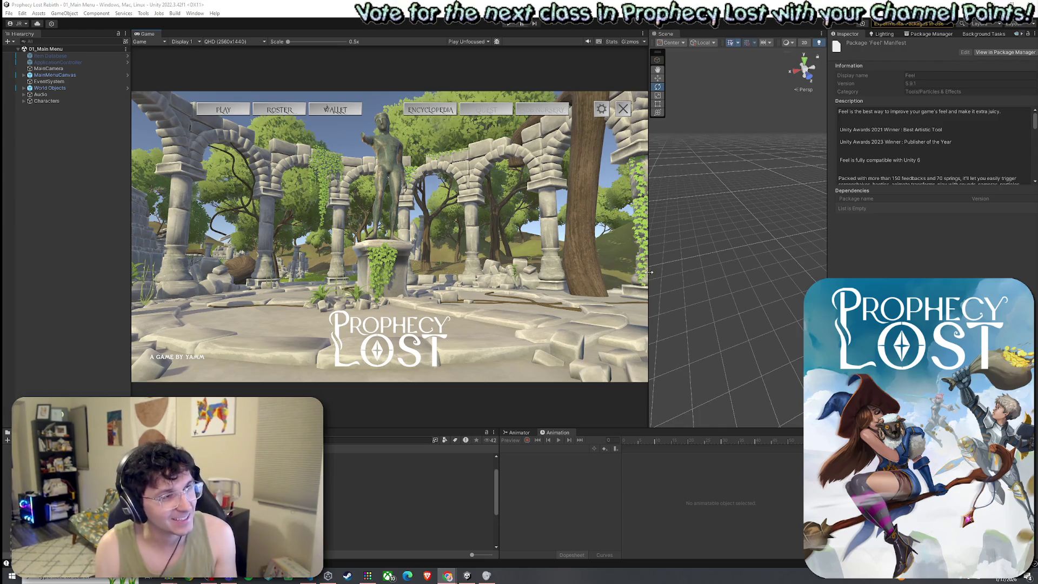
pyautogui.moveTo(649, 272); pyautogui.dragTo(798, 292)
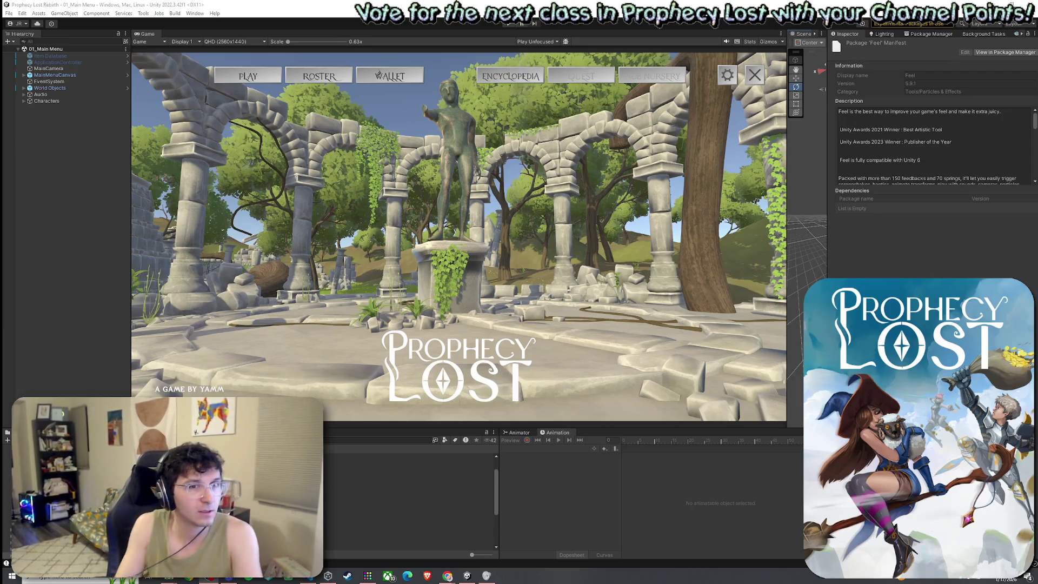
pyautogui.click(9, 14)
pyautogui.click(8, 14)
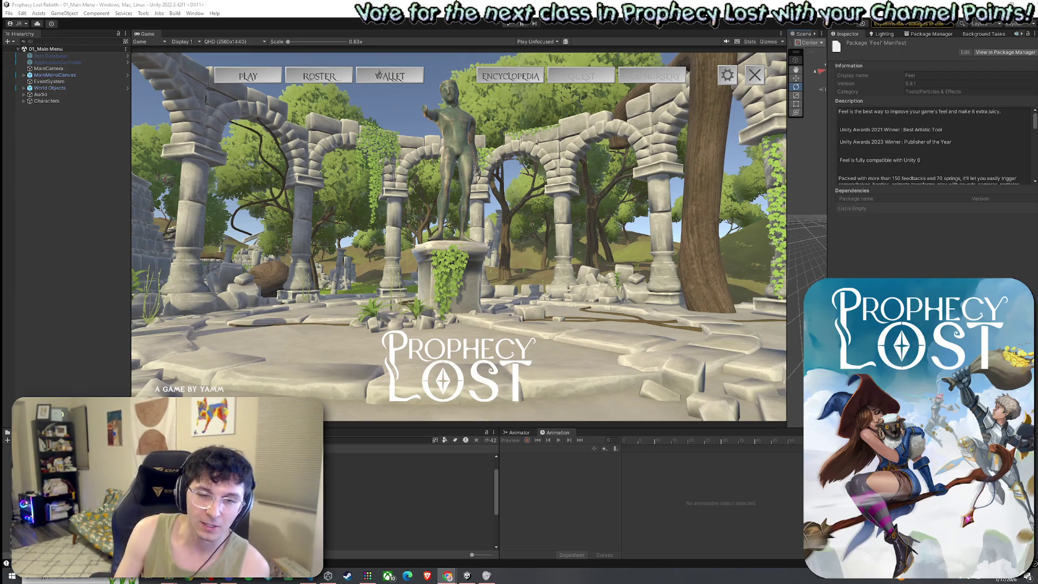
pyautogui.click(647, 324)
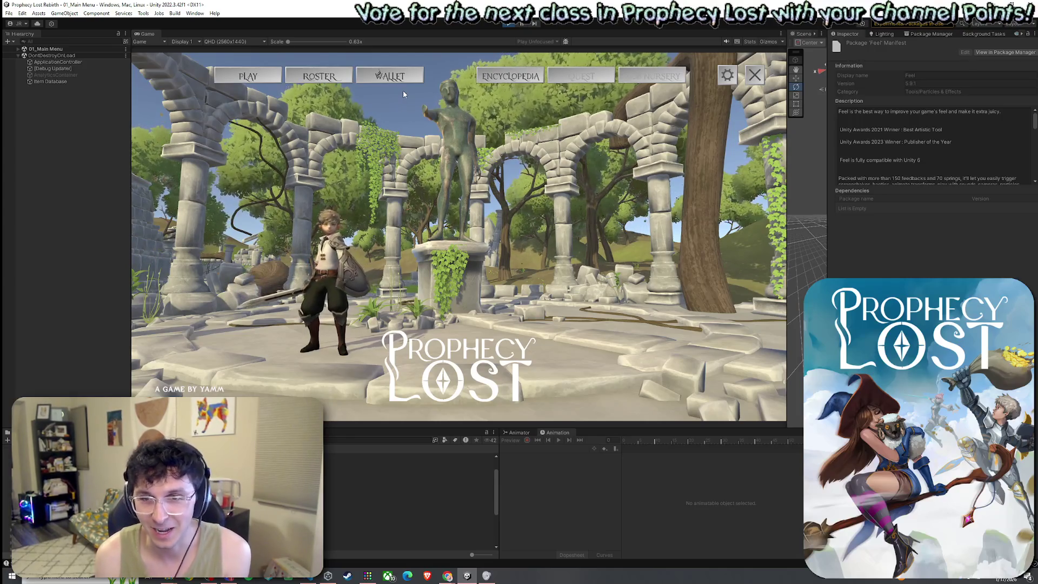
pyautogui.click(319, 76)
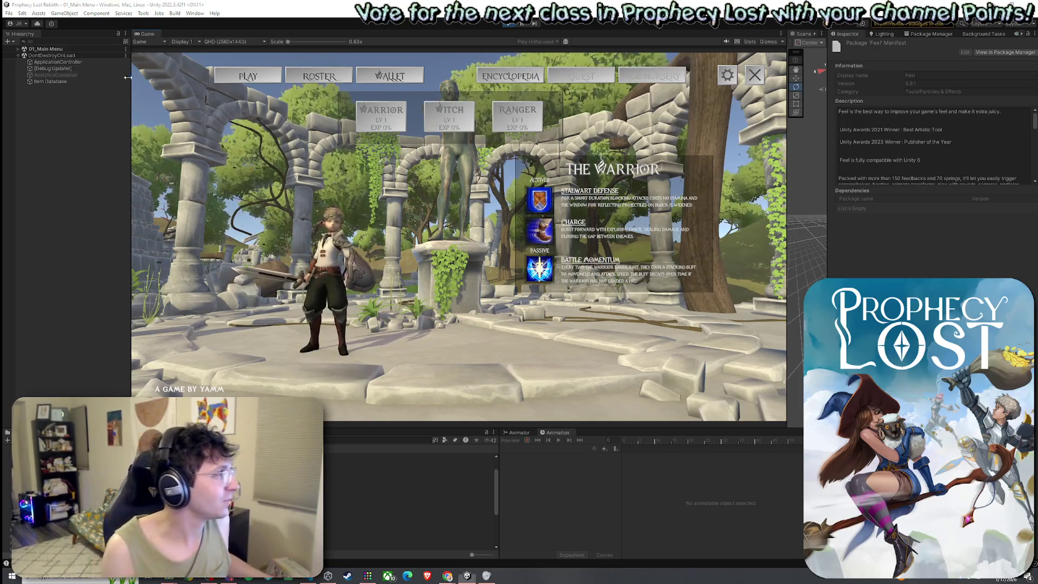
# Preview the Witch and Ranger classes in the roster, then maximize the Game view with Shift+Space
pyautogui.press('super')
pyautogui.press('super')
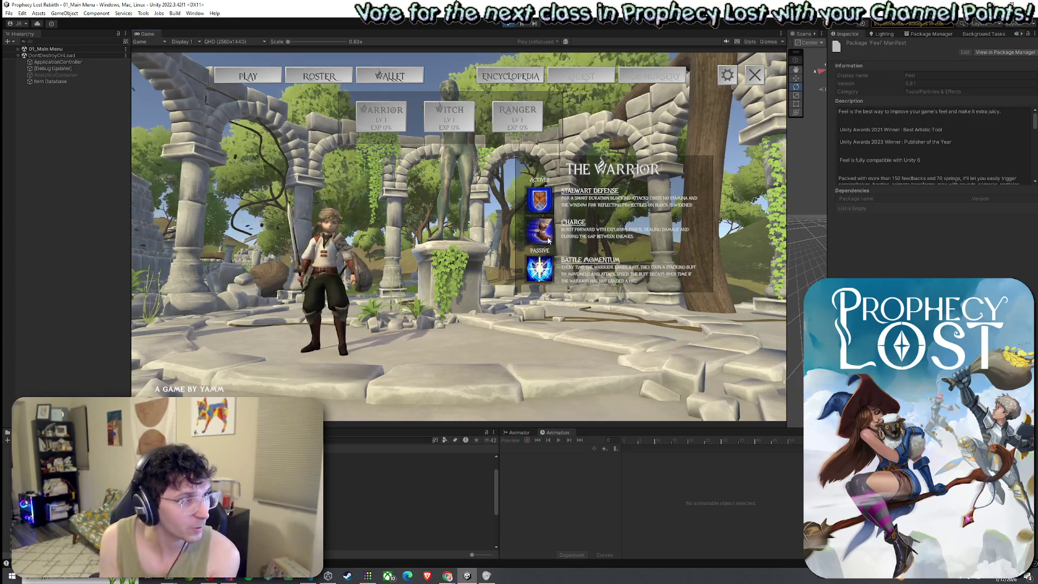
pyautogui.click(451, 115)
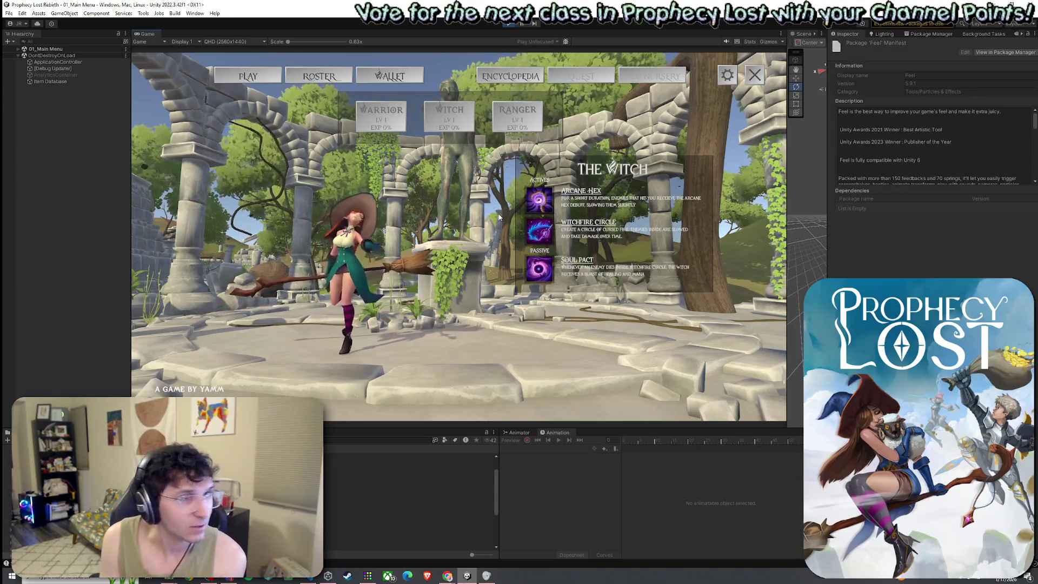
pyautogui.click(518, 115)
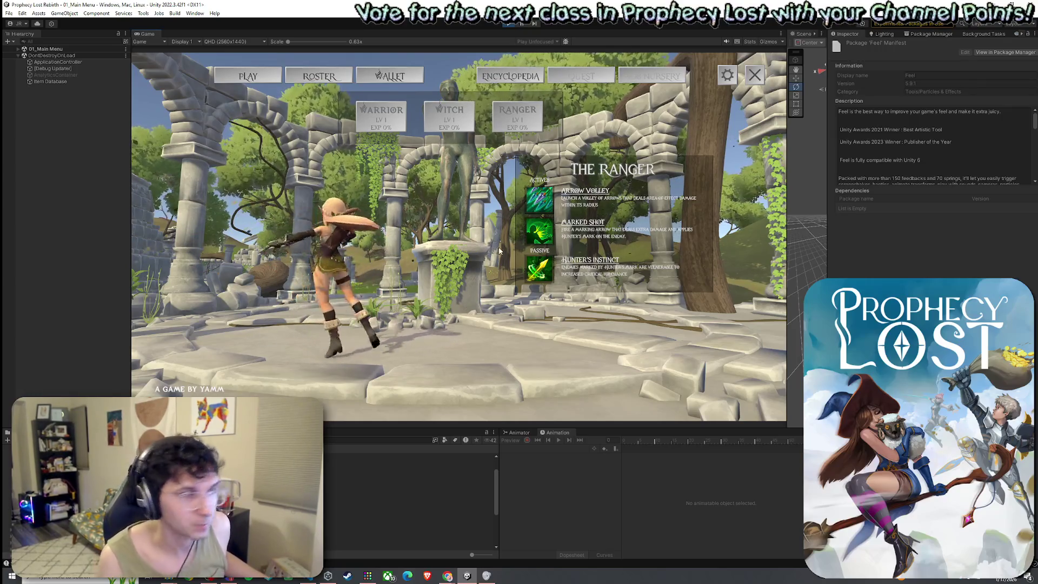
pyautogui.press('super')
pyautogui.press('Escape')
pyautogui.hotkey('shift', 'space')
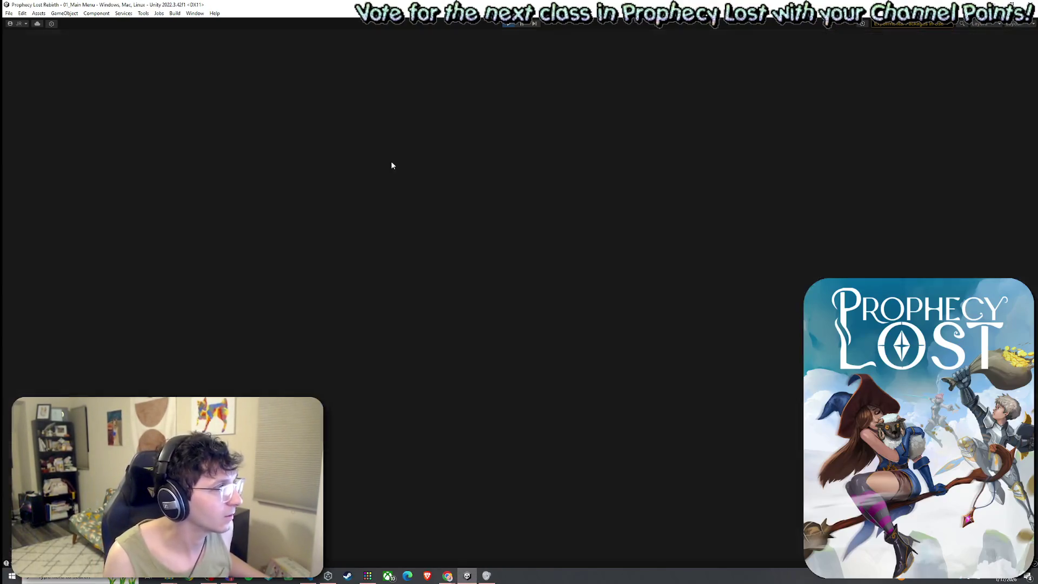
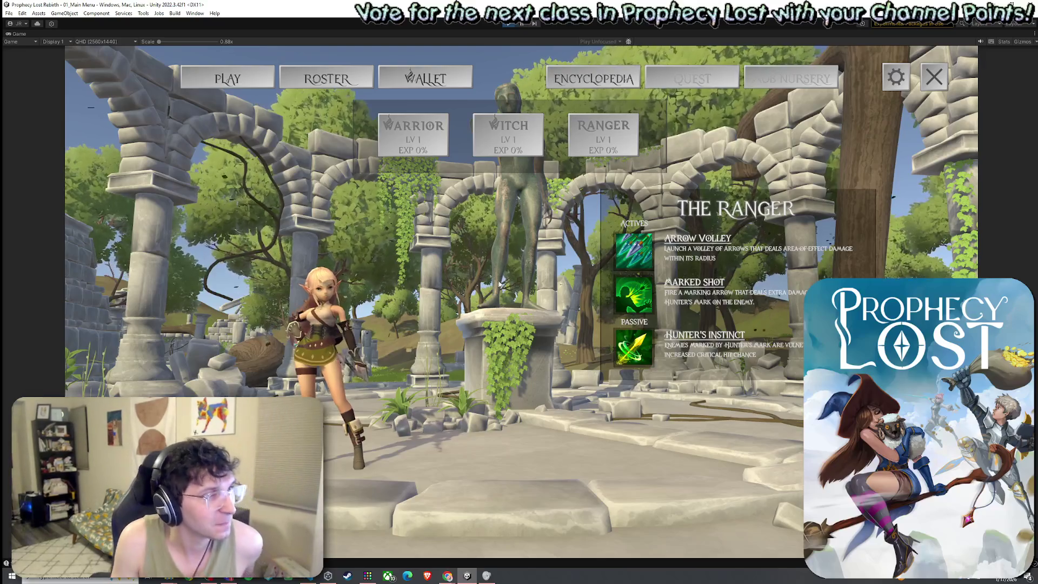
# Review the Witch and Warrior class abilities in the running Prophecy Lost menu, then exit Play mode
pyautogui.click(496, 145)
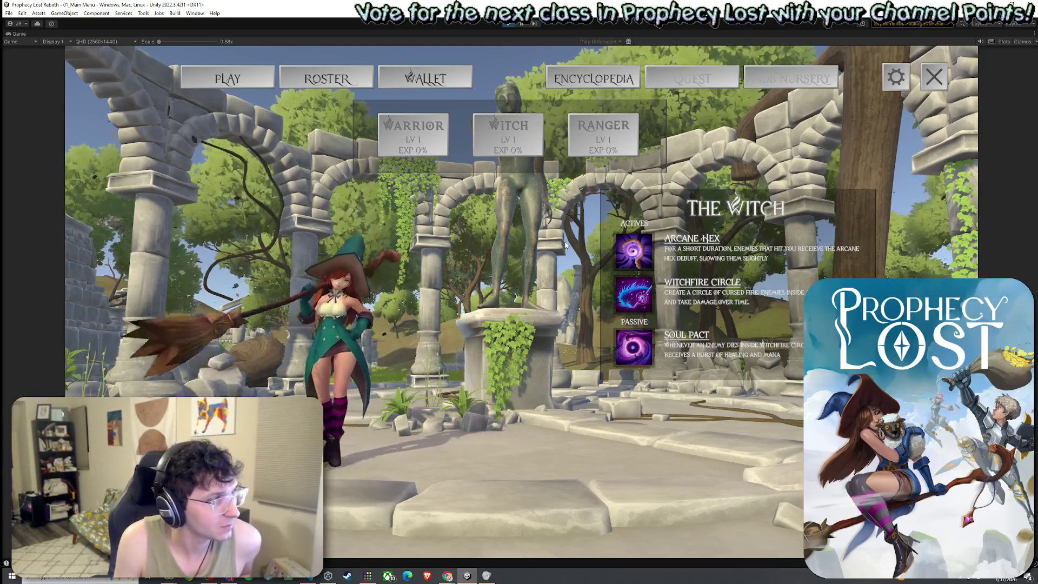
pyautogui.click(421, 143)
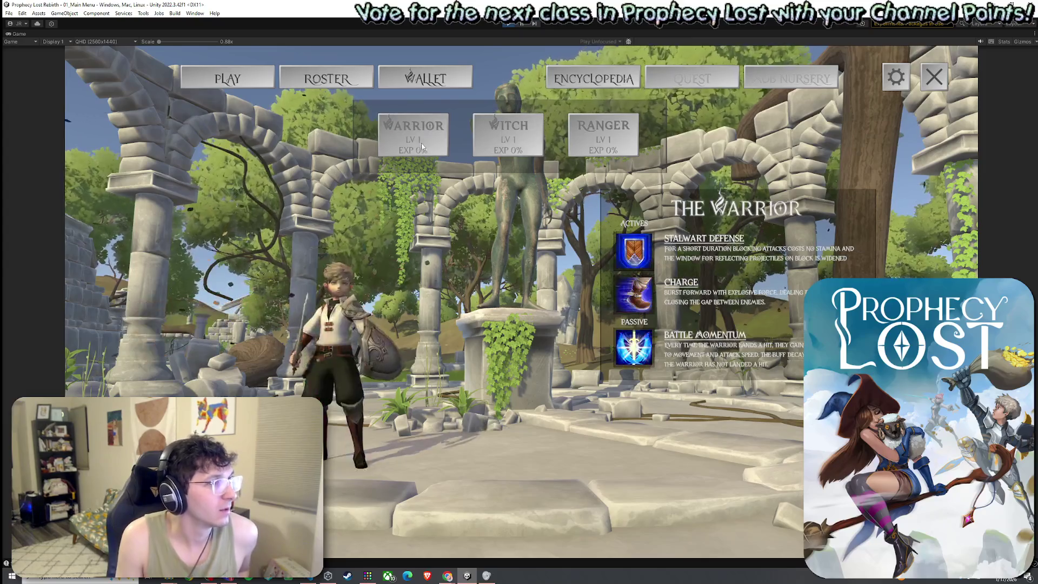
pyautogui.click(498, 146)
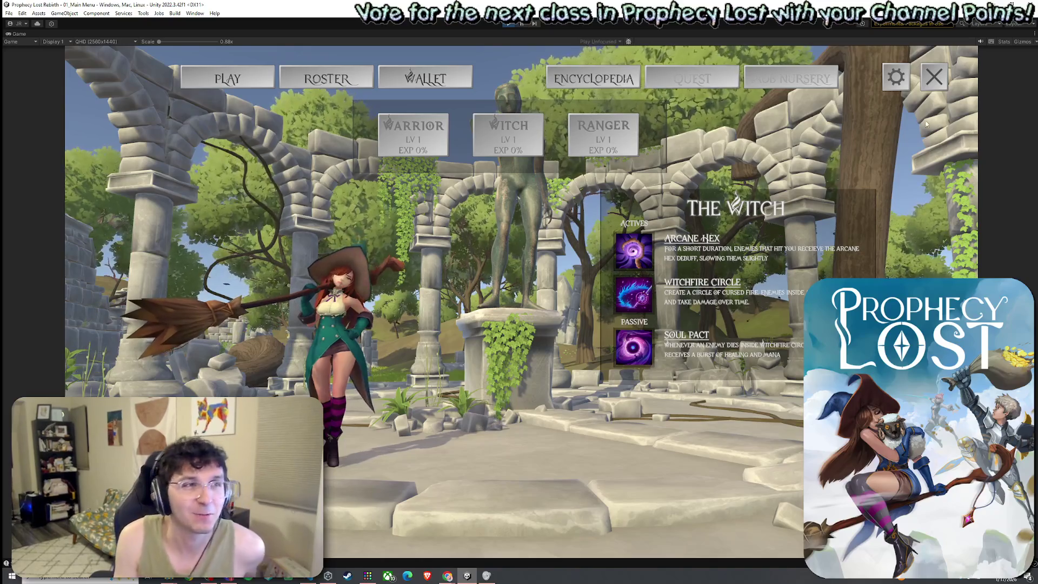
pyautogui.hotkey('ctrl', 'p')
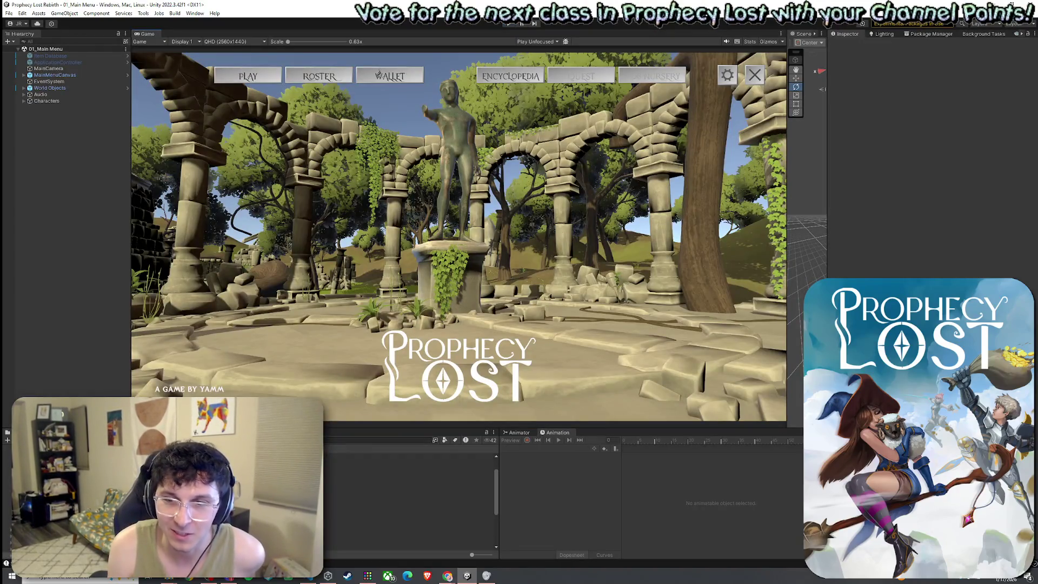